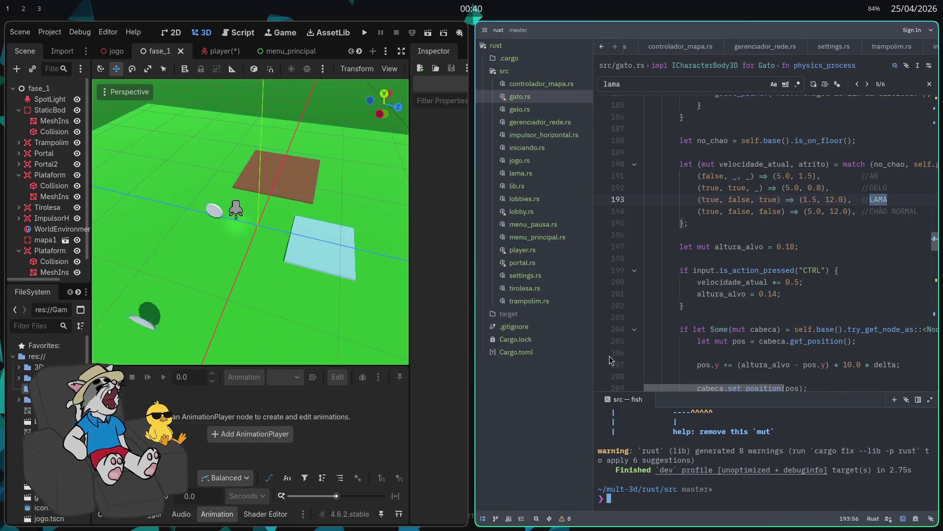
- Dismiss the Some documentation popup in gato.rs and make the Godot editor fullscreen
mouse_move(721, 324)
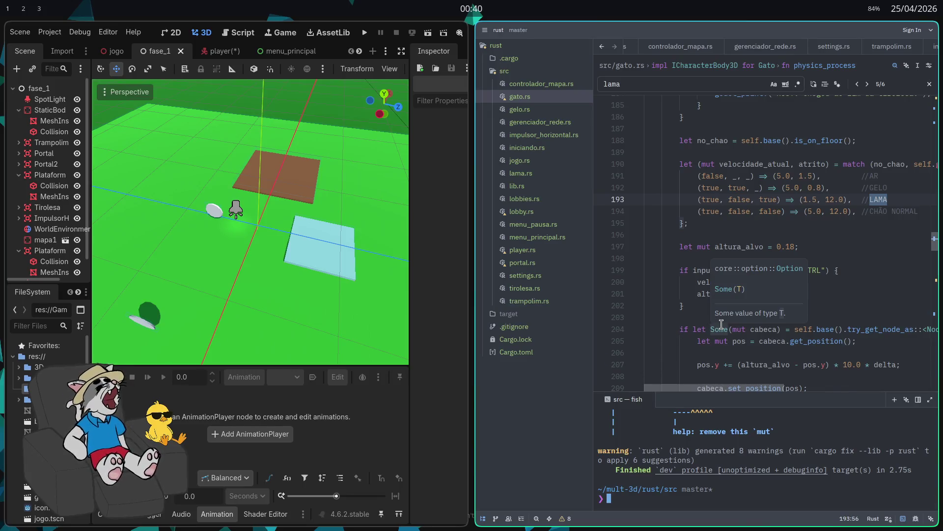
left_click(850, 292)
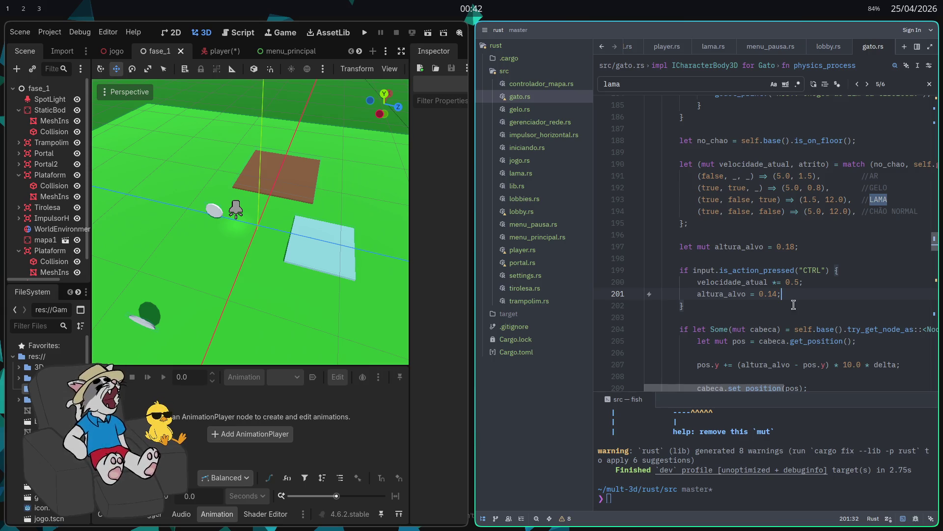
key("super+f")
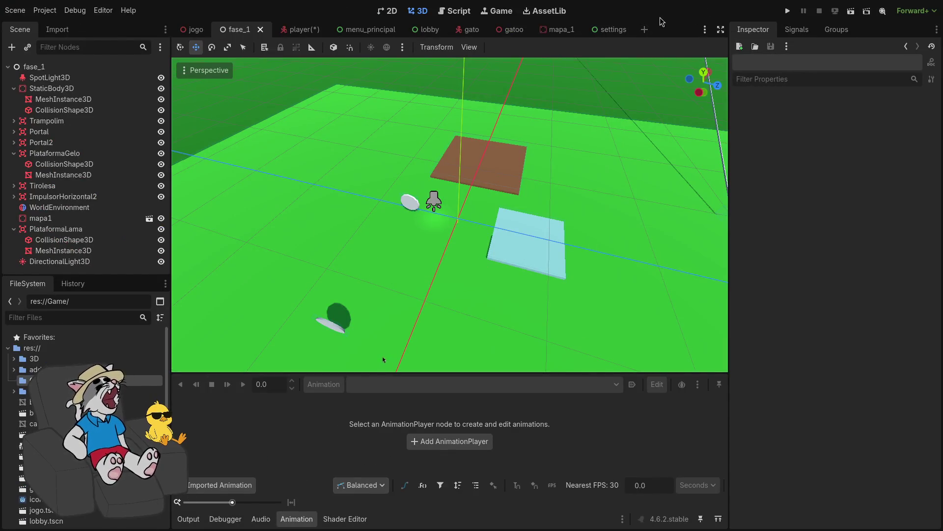
- Switch to the player scene, save it, and select its AnimationTree node
left_click(294, 30)
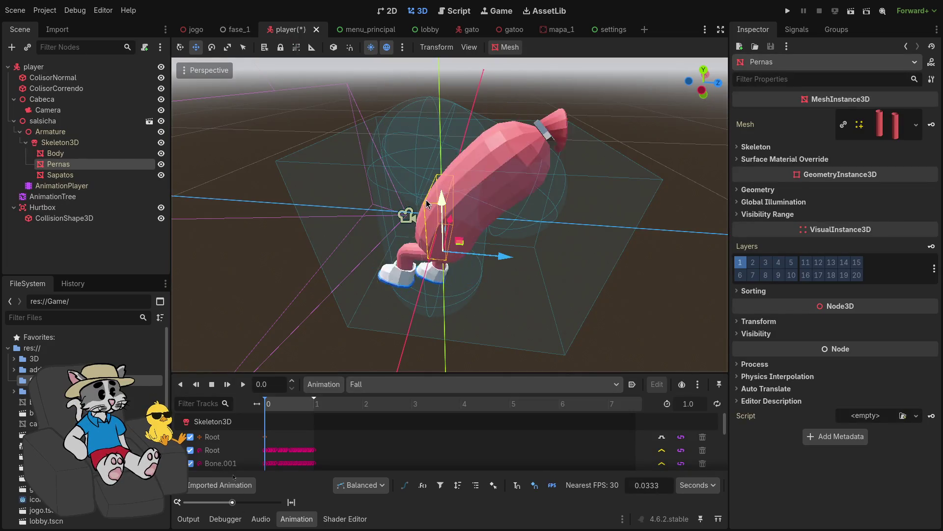
key("ctrl+s")
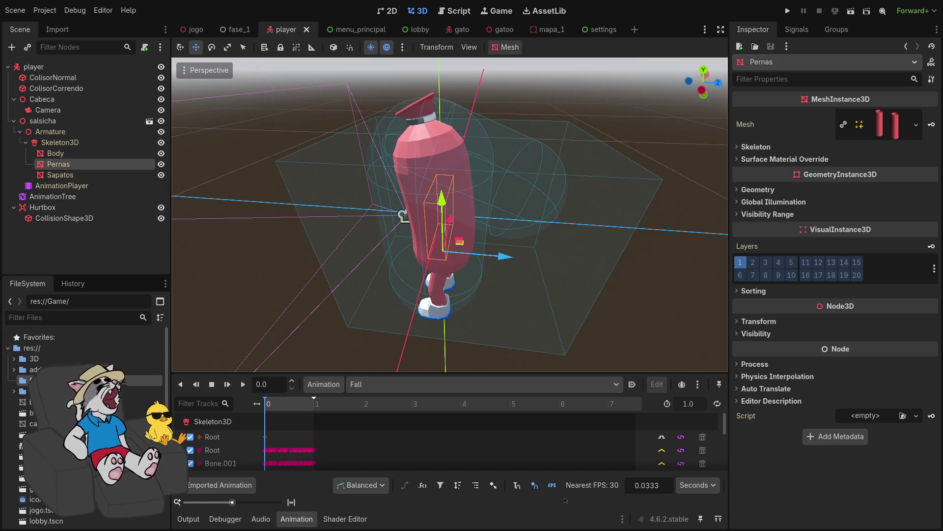
left_click(74, 196)
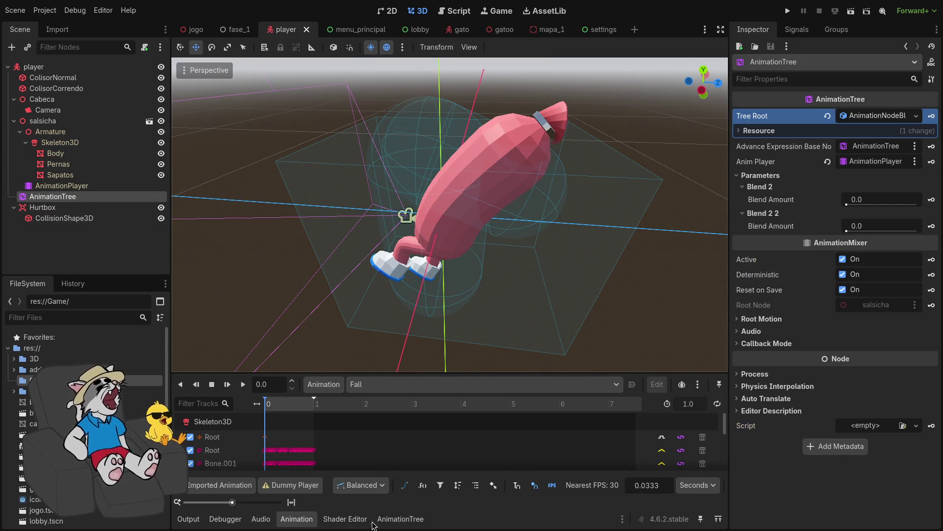
- Open the AnimationTree graph and look over the Idle, Run and Fall blend nodes
left_click(379, 521)
scroll(515, 430, "down", 2)
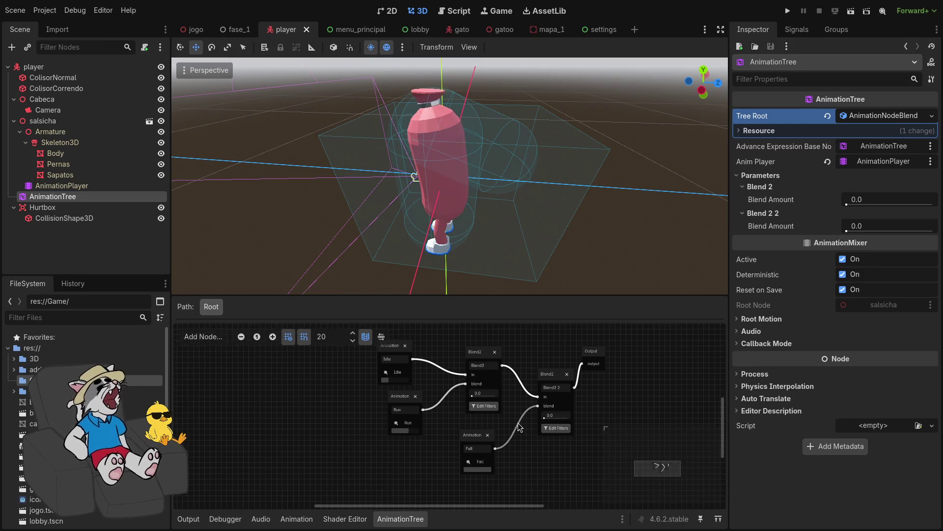
scroll(516, 431, "up", 3)
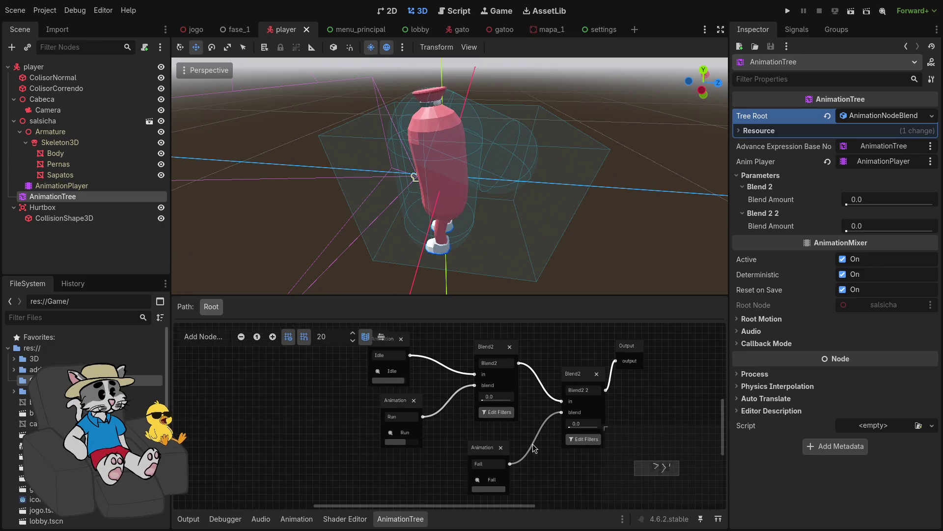
scroll(539, 450, "down", 4)
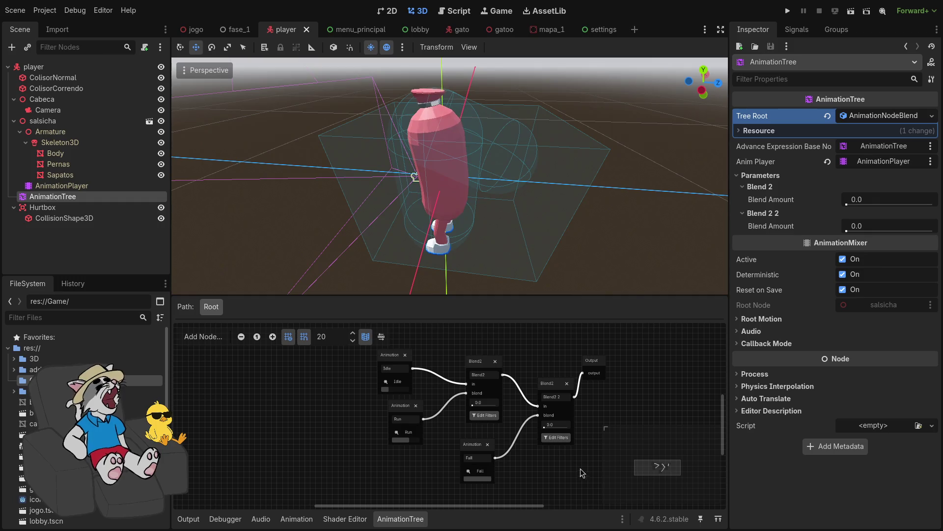
mouse_move(585, 478)
left_mouse_down()
mouse_move(459, 376)
mouse_move(377, 348)
mouse_move(572, 445)
mouse_move(597, 485)
mouse_move(560, 442)
mouse_move(412, 358)
mouse_move(462, 372)
mouse_move(602, 481)
mouse_move(586, 471)
left_mouse_up()
left_click(643, 388)
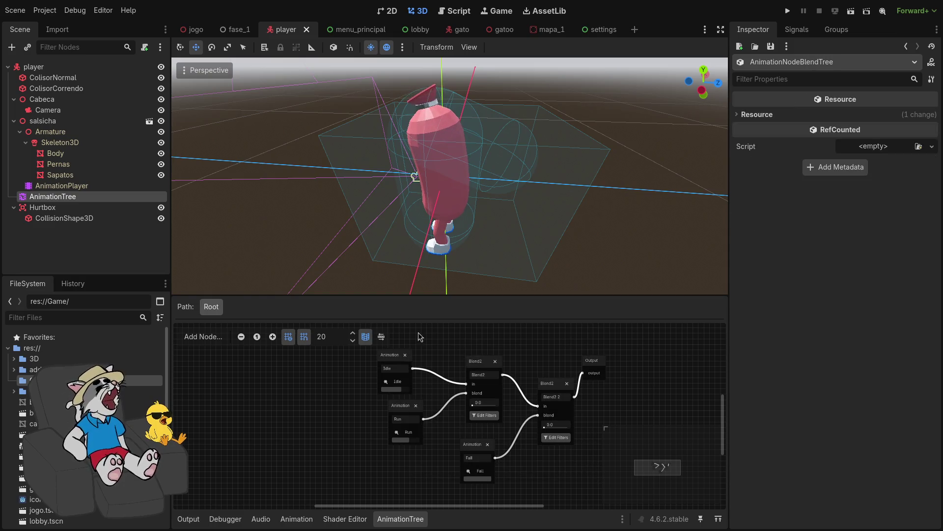
- Check the AnimationPlayer and AnimationTree properties in the Inspector, then deselect the node
left_click(104, 188)
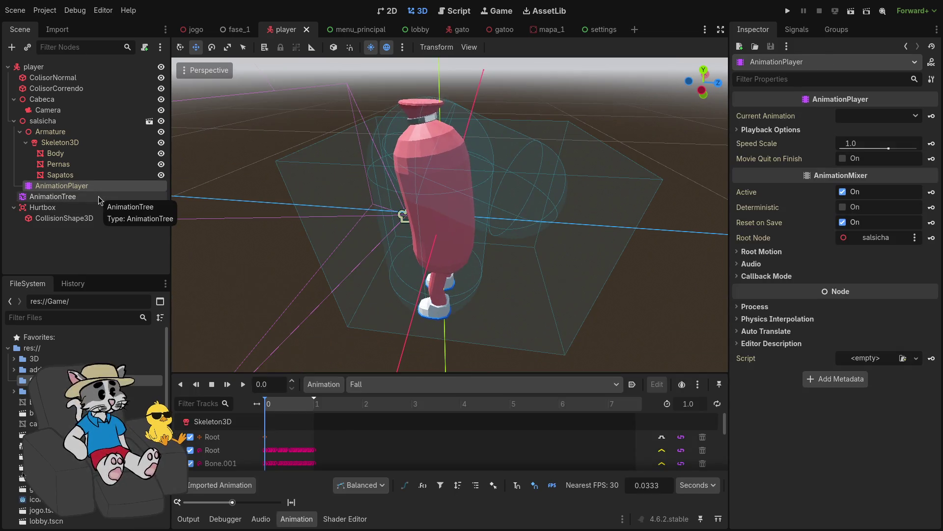
left_click(98, 197)
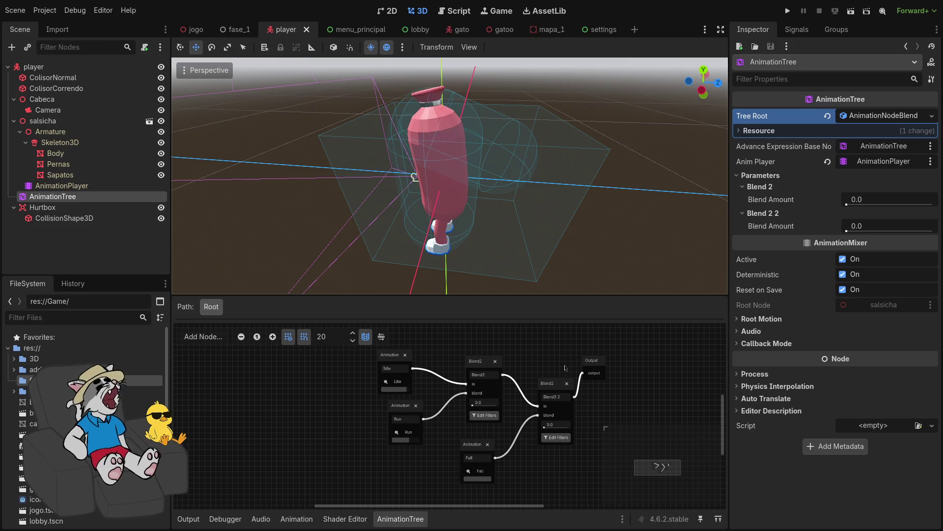
scroll(591, 265, "down", 15)
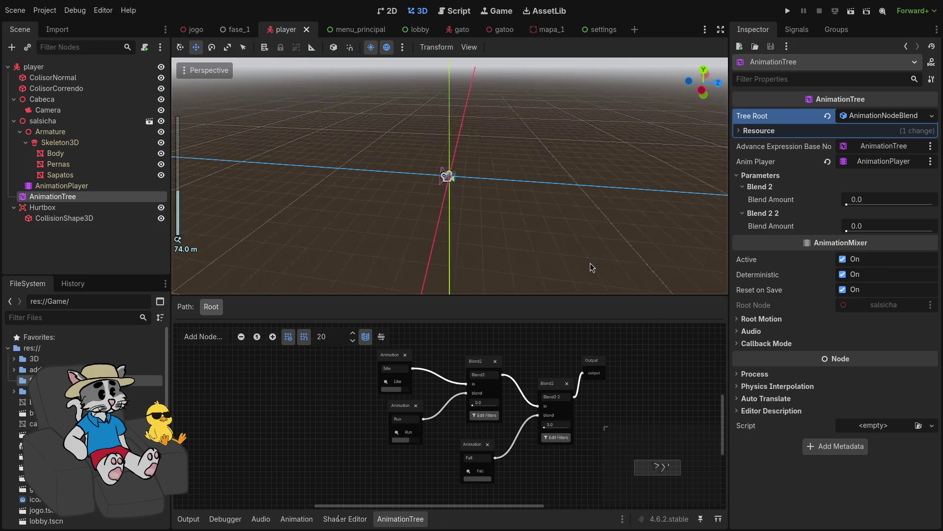
scroll(591, 264, "up", 15)
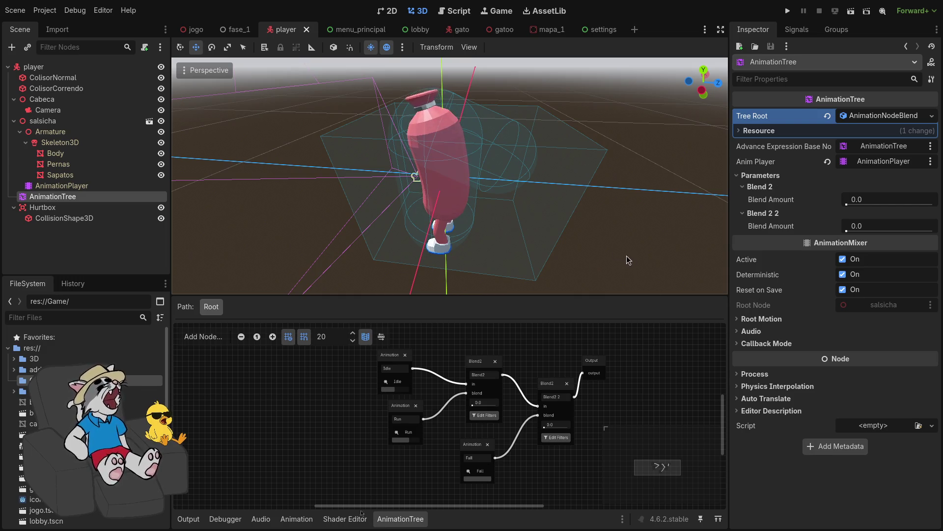
left_click(669, 185)
scroll(578, 204, "down", 5)
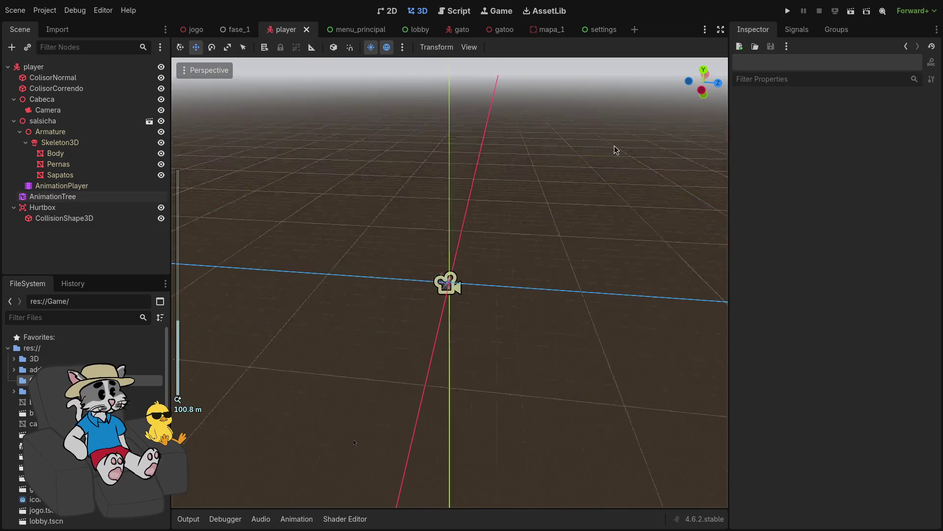
- Zoom in on the player and box-select its parts and collision shapes, then clear the selection
scroll(571, 212, "down", 3)
scroll(571, 214, "up", 5)
scroll(574, 214, "down", 4)
scroll(584, 215, "up", 4)
scroll(579, 183, "down", 5)
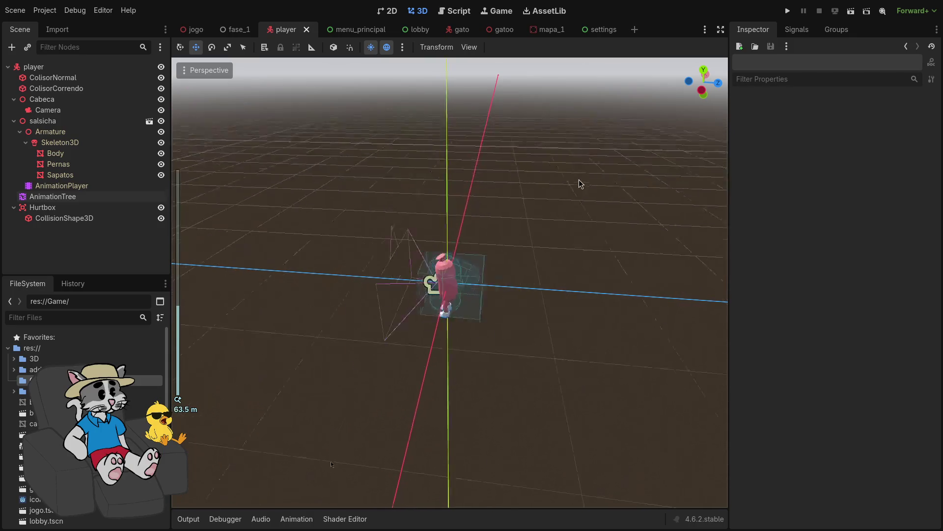
scroll(579, 183, "up", 5)
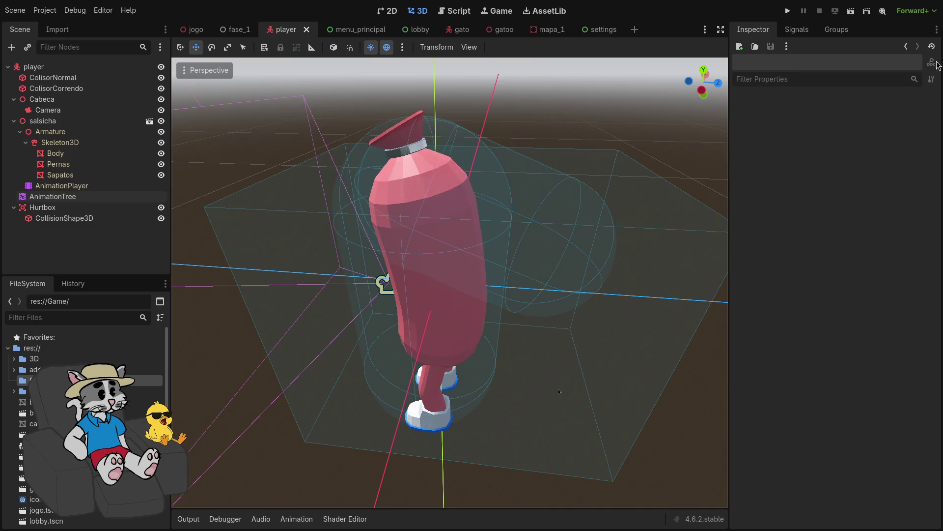
scroll(643, 237, "down", 15)
mouse_move(574, 235)
left_mouse_down()
mouse_move(496, 274)
mouse_move(443, 354)
left_mouse_up()
mouse_move(512, 340)
left_mouse_down()
mouse_move(390, 245)
mouse_move(496, 350)
mouse_move(415, 338)
mouse_move(553, 311)
left_mouse_up()
left_click(557, 300)
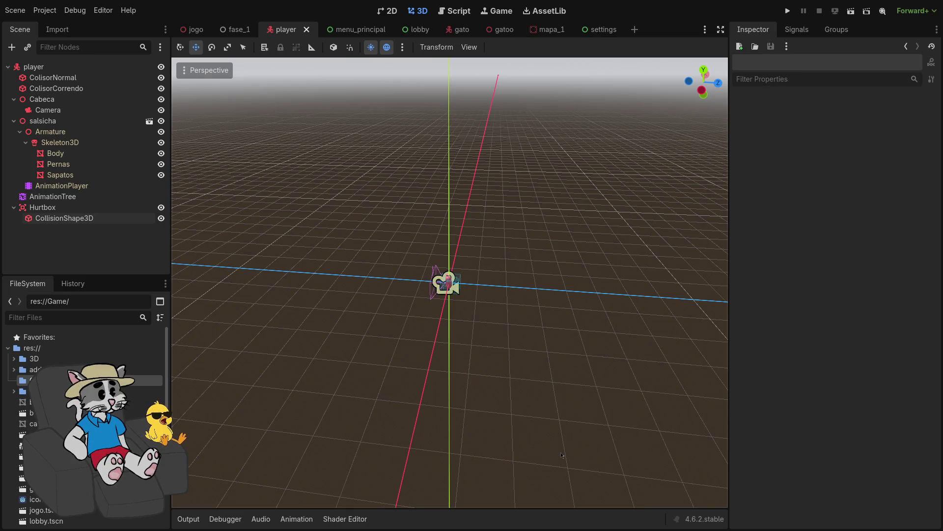
- Freelook-fly around the player model to view it from several angles
scroll(537, 293, "up", 8)
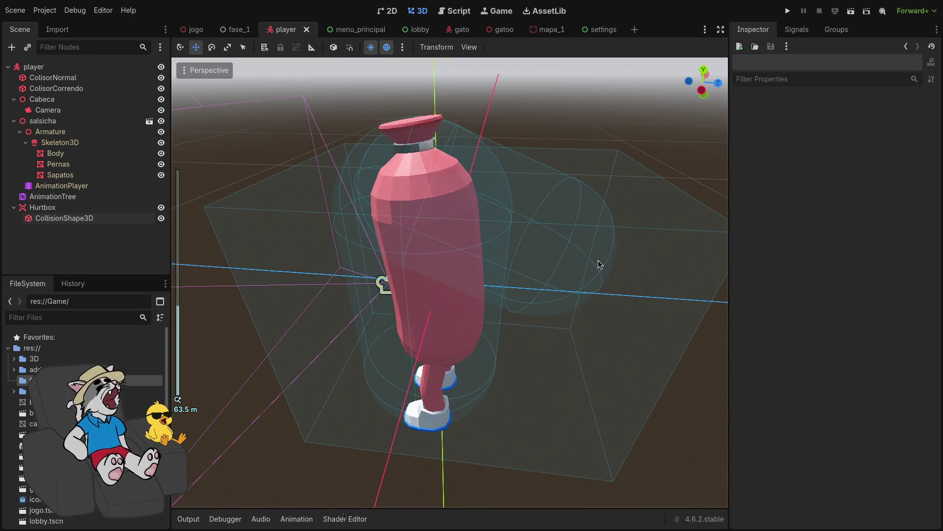
scroll(518, 232, "down", 3)
key("w")
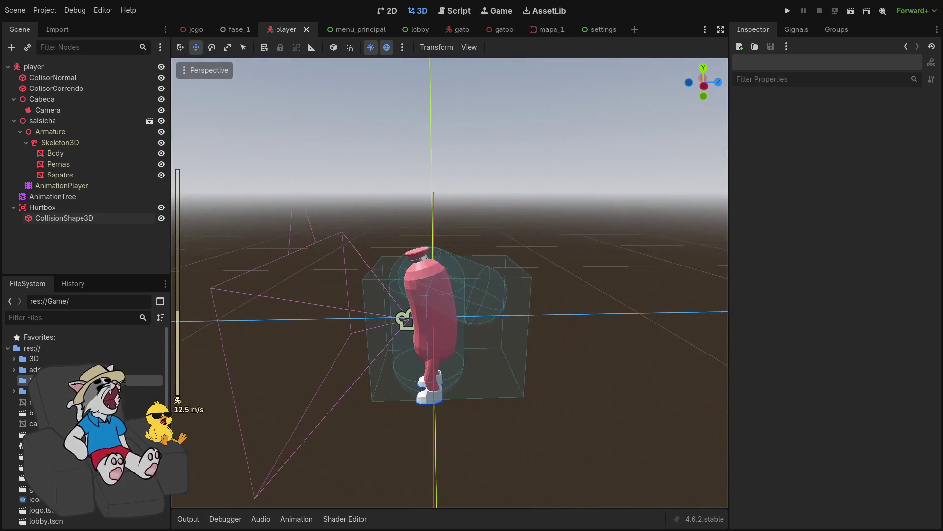
scroll(449, 283, "down", 15)
scroll(449, 283, "up", 6)
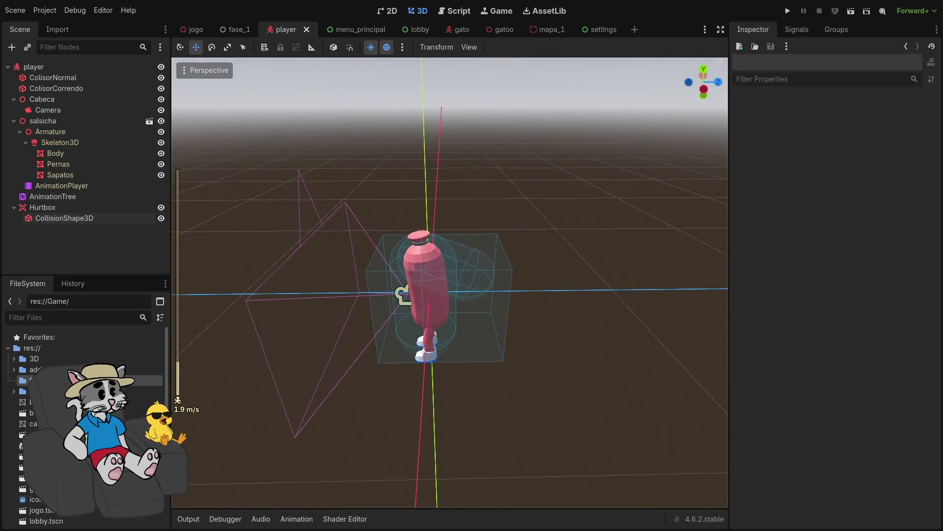
key("shift+f")
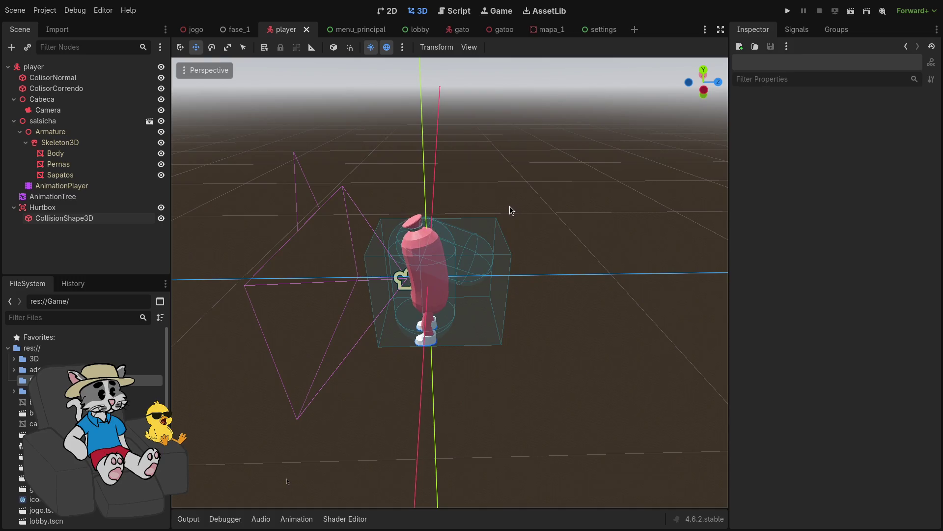
- Tile the Godot editor beside Zed using the window-manager shortcuts
key("super+2")
key("super+1")
key("super+f")
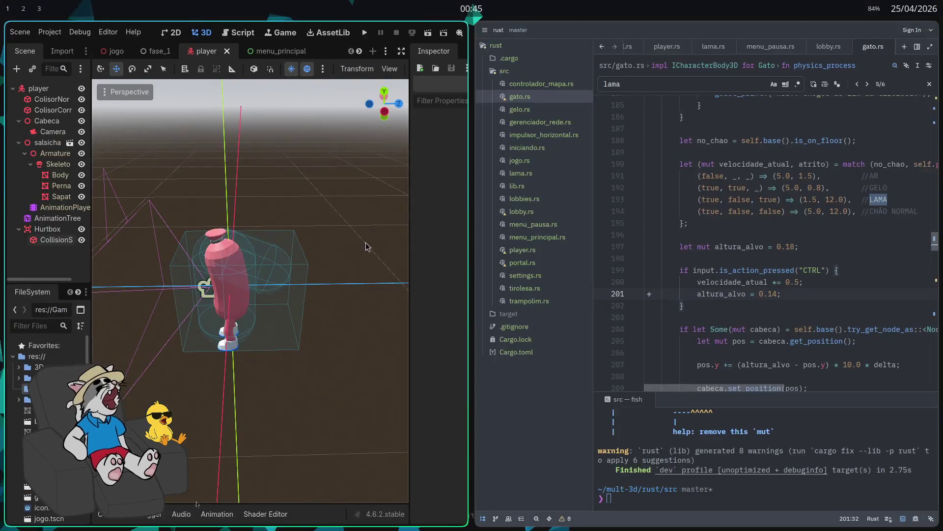
- Make Zed fullscreen, jump to the previous 'lama' match, and close the search bar
key("super+Right")
key("super+f")
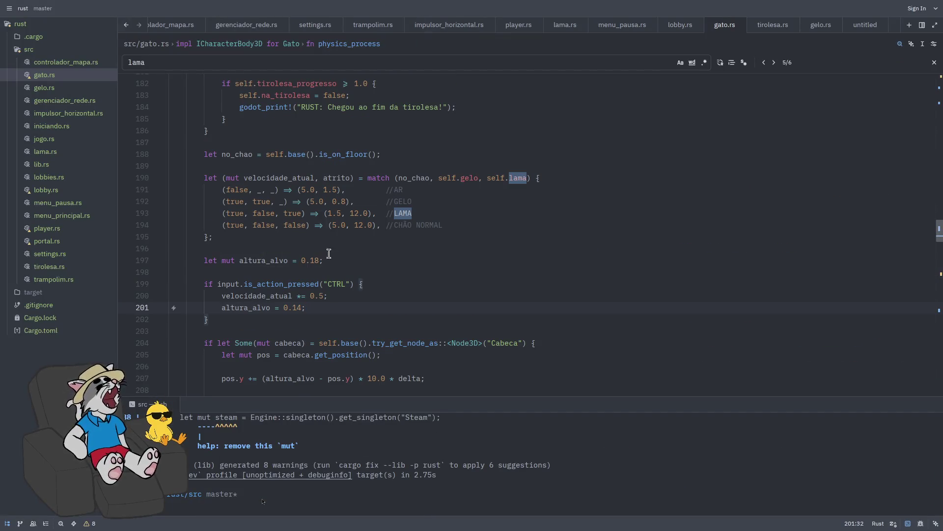
left_click(423, 222)
left_click(443, 192)
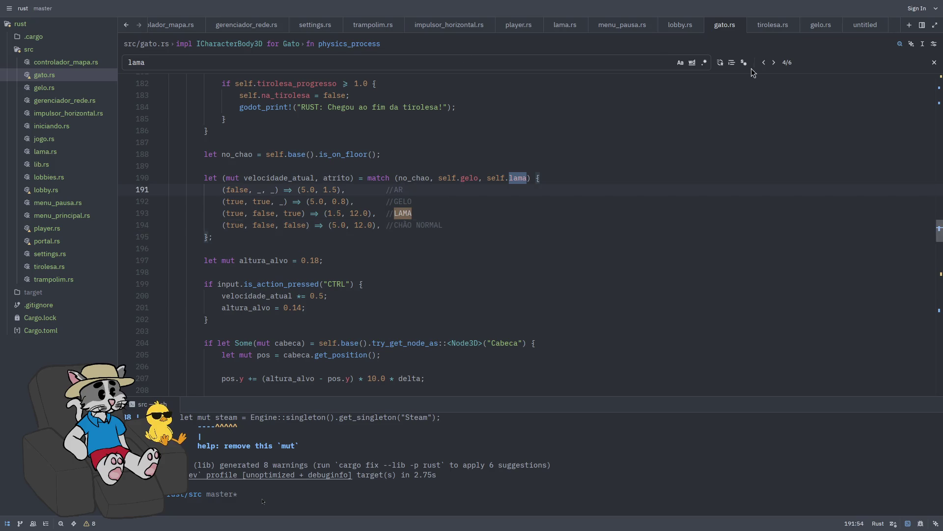
left_click(934, 62)
- Highlight velocidade_atual, the match arms, no_chao and the gelo flag on line 190
left_click(229, 178)
left_click(268, 177)
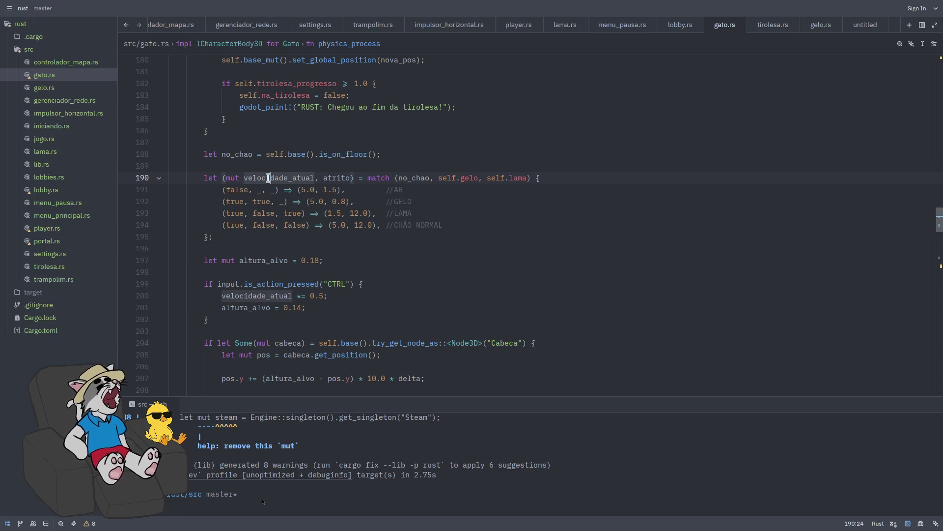
left_click(326, 178)
left_click(372, 179)
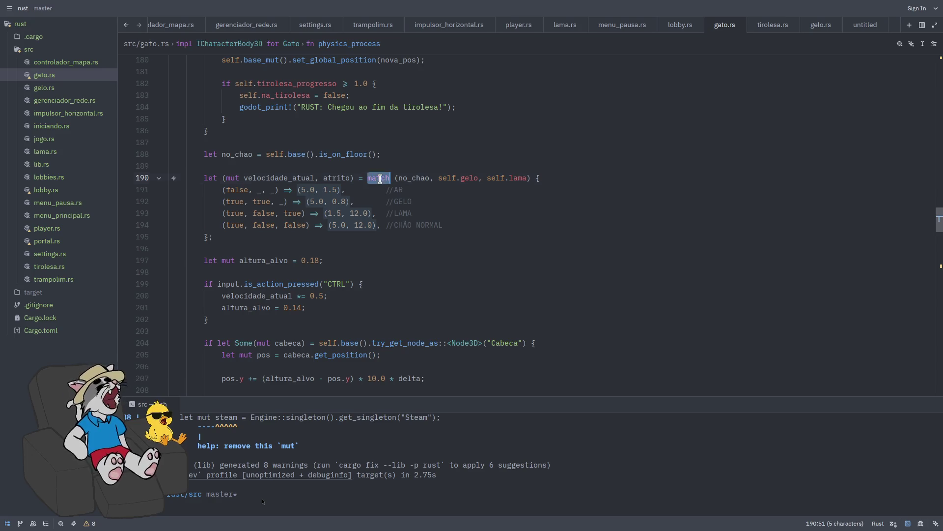
key("Down")
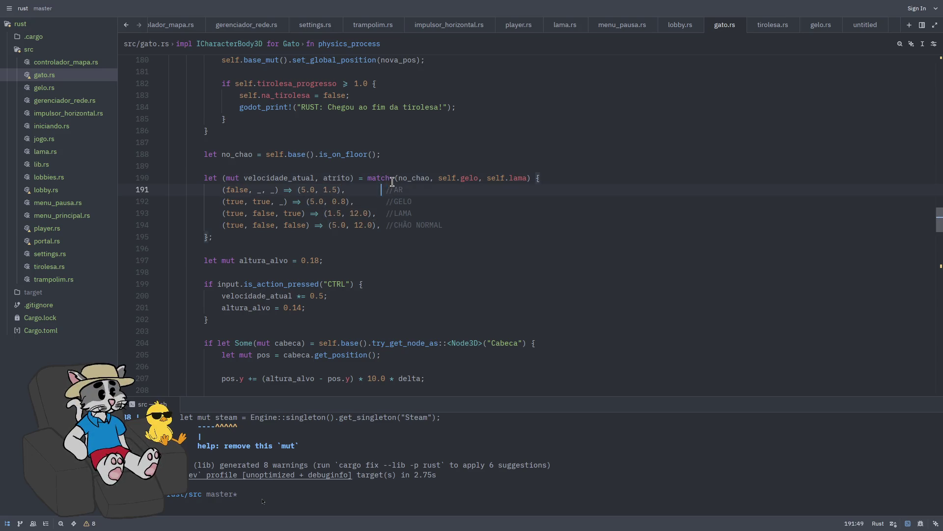
key("Up")
left_click(414, 179)
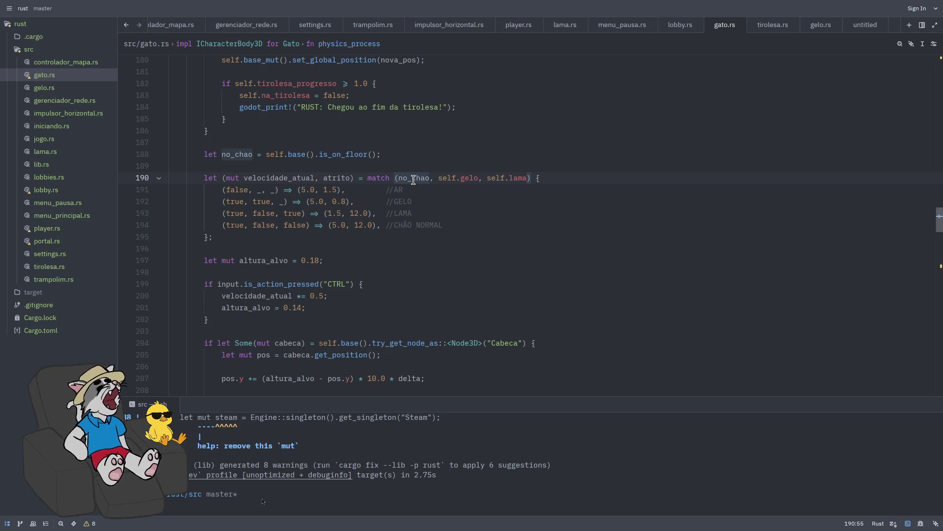
left_click(463, 180)
left_click(469, 179)
- Mark the AR, GELO, LAMA and CHÃO NORMAL arms' flags, speeds and comments
double_click(500, 179)
left_click_drag(244, 191, 236, 192)
left_click_drag(393, 192, 407, 193)
double_click(311, 191)
mouse_move(246, 202)
left_mouse_down()
mouse_move(228, 203)
mouse_move(257, 203)
left_mouse_up()
left_click(310, 199)
mouse_move(245, 214)
left_mouse_down()
mouse_move(230, 214)
mouse_move(293, 212)
left_mouse_up()
double_click(342, 212)
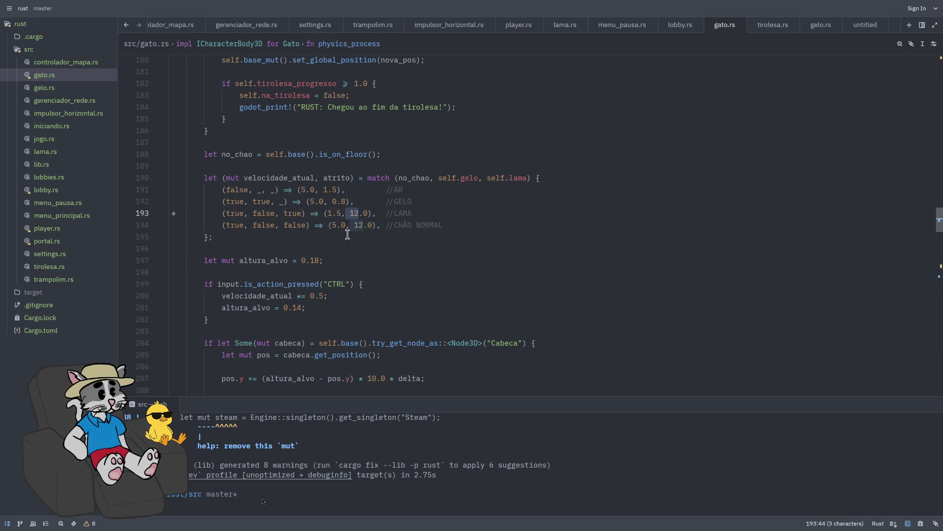
mouse_move(495, 236)
left_mouse_down()
mouse_move(386, 225)
mouse_move(169, 178)
left_mouse_up()
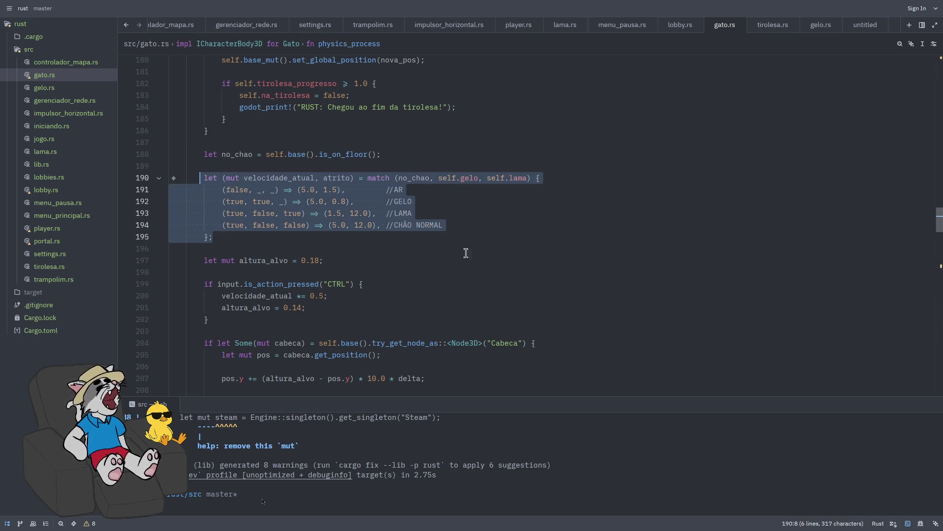
left_click(515, 243)
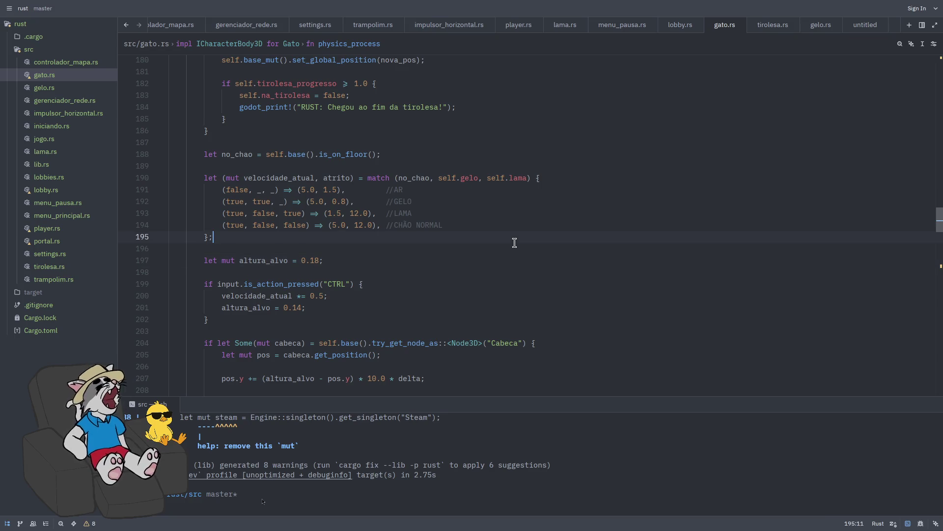
mouse_move(396, 178)
left_mouse_down()
mouse_move(528, 177)
mouse_move(492, 178)
left_mouse_up()
left_click(519, 250)
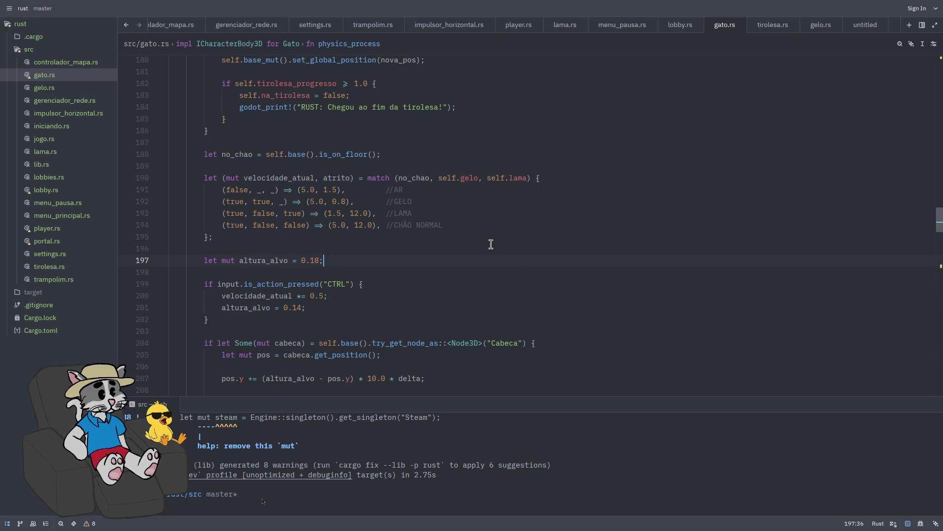
left_click(517, 238)
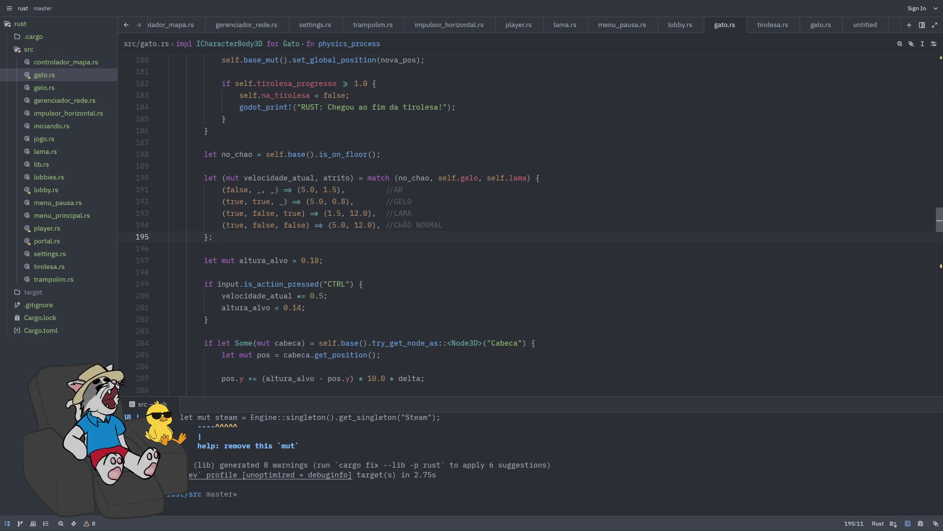
left_click(667, 204)
left_click(661, 185)
left_click(667, 178)
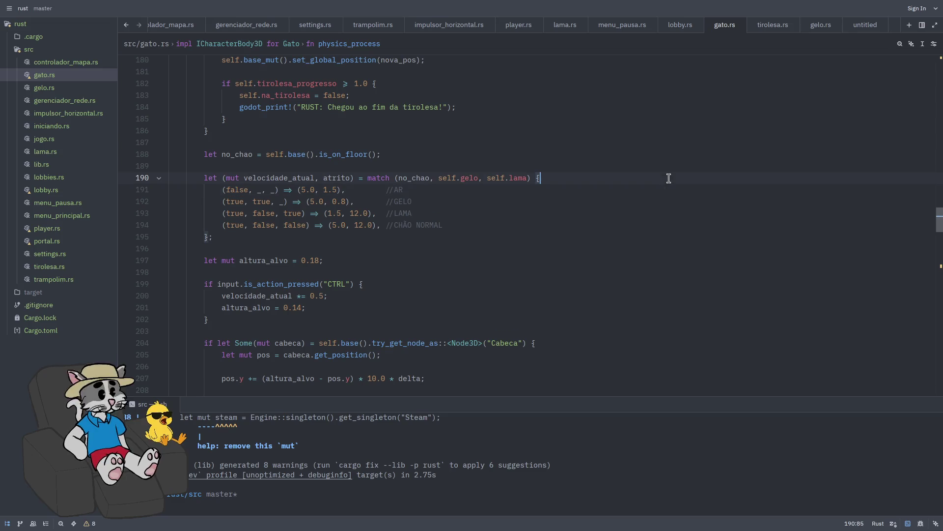
left_click(666, 205)
left_click(661, 224)
left_click(655, 216)
left_click(656, 235)
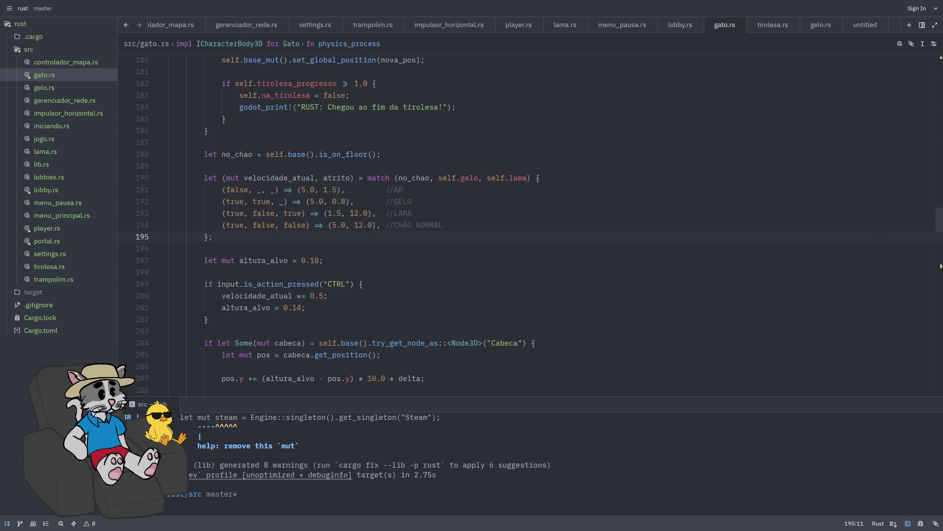
left_click(542, 221)
left_click(556, 205)
left_click(563, 215)
left_click(569, 192)
left_click(591, 180)
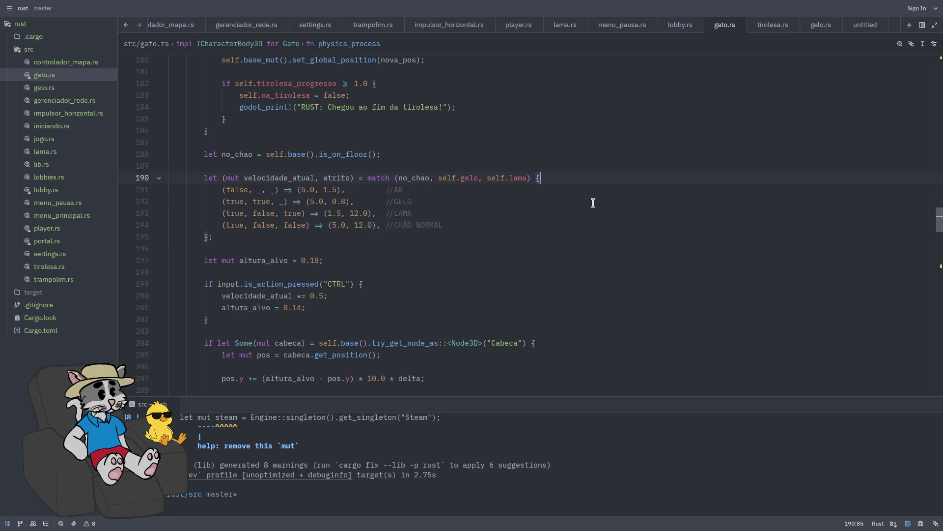
left_click(622, 198)
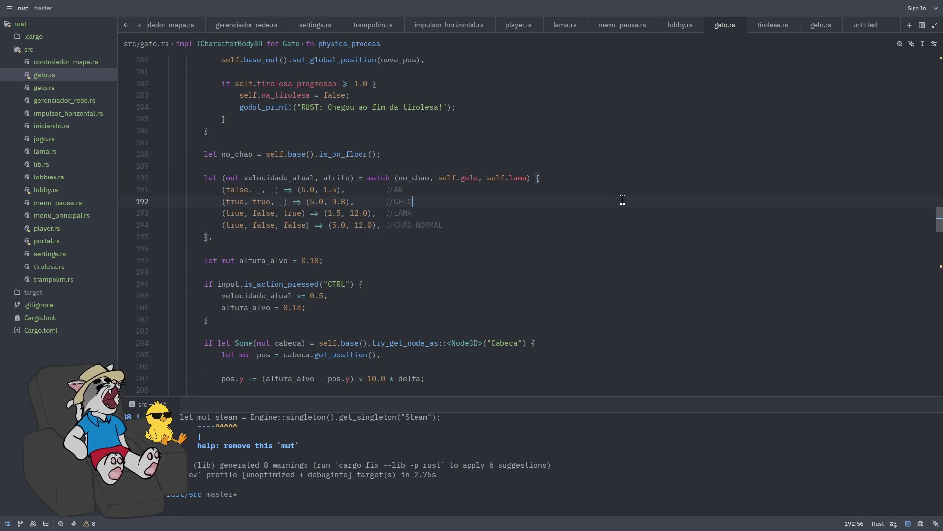
left_click(619, 211)
left_click(618, 224)
left_click(629, 214)
left_click(632, 201)
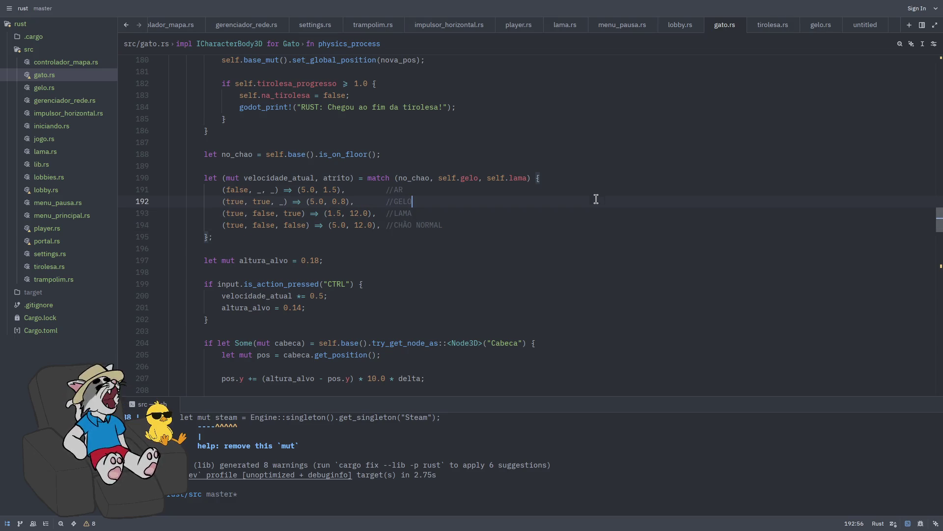
key("Up")
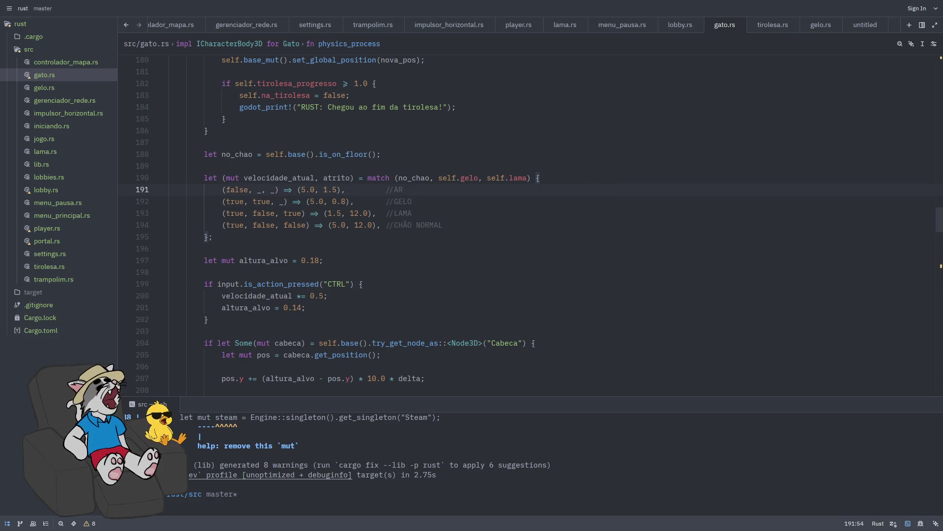
left_click(612, 235)
left_click(614, 213)
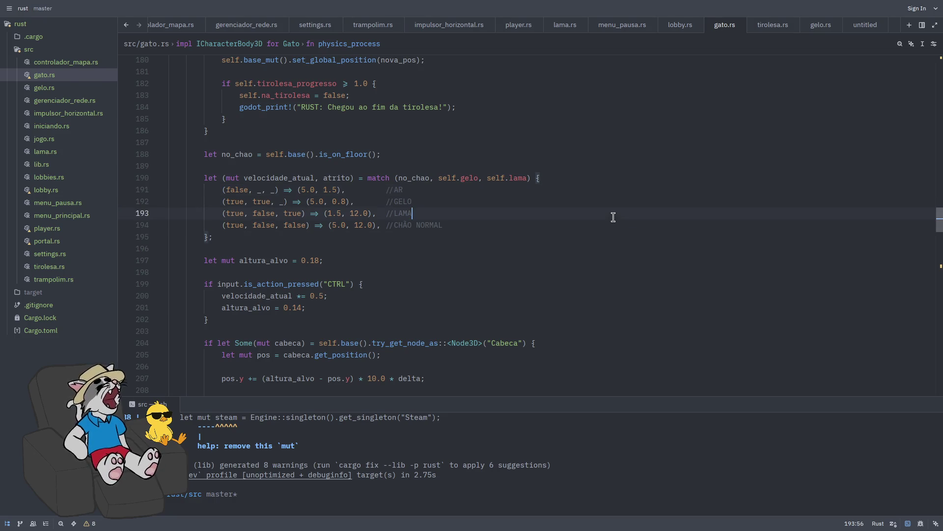
left_click(617, 224)
left_click(620, 199)
left_click(633, 189)
left_click(635, 179)
left_click(633, 200)
left_click(625, 213)
left_click(629, 225)
left_click(620, 196)
left_click(625, 214)
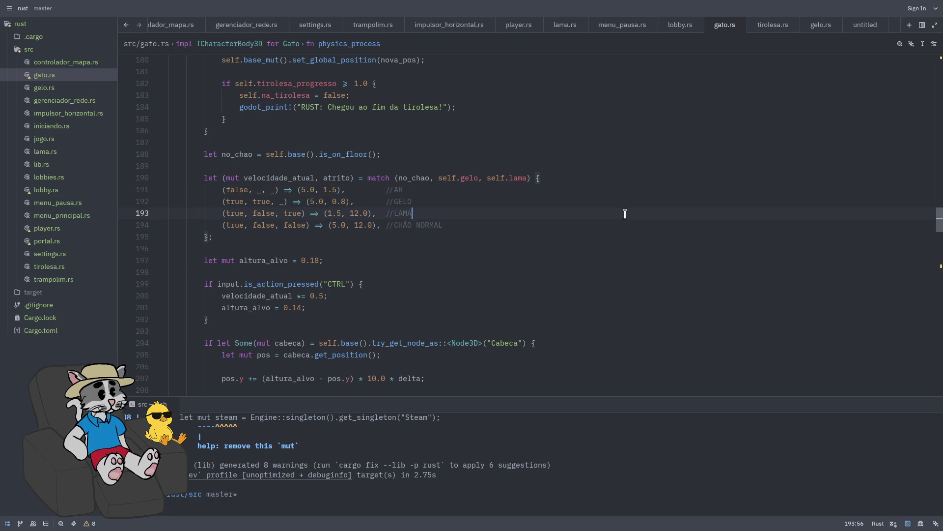
scroll(620, 229, "down", 1)
scroll(620, 229, "up", 3)
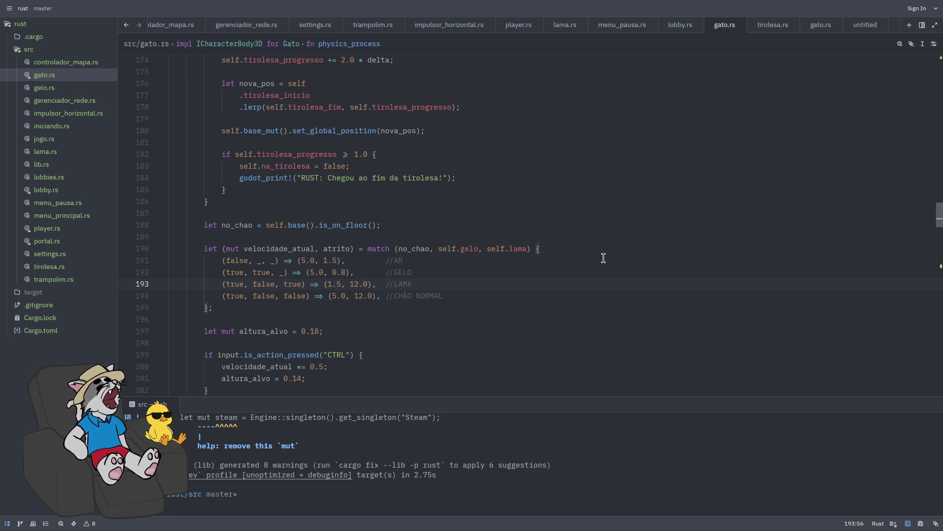
scroll(317, 272, "down", 1)
left_click(203, 295)
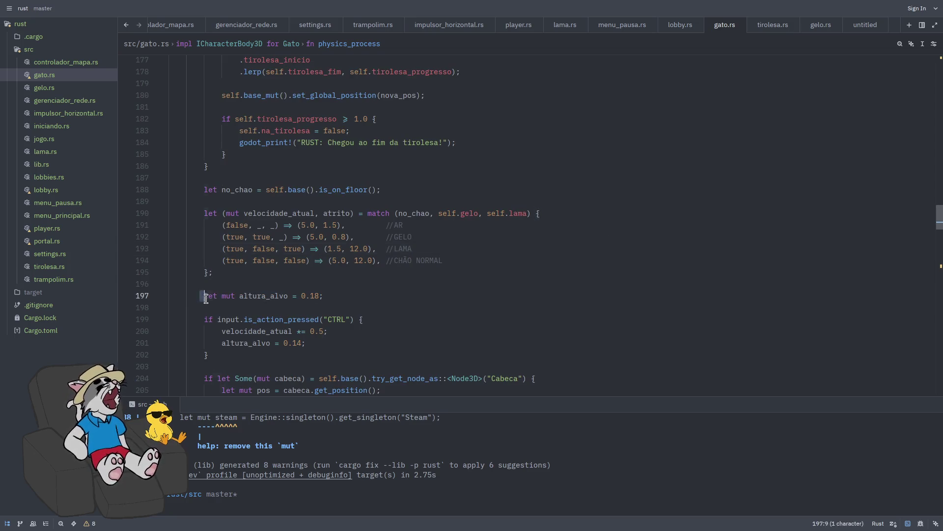
left_click_drag(234, 296, 214, 295)
left_click(233, 295)
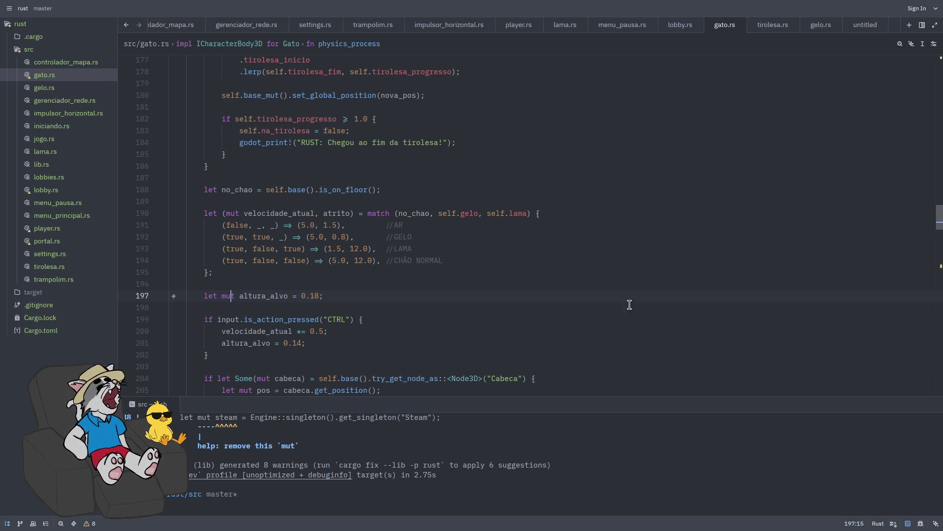
scroll(595, 300, "up", 6)
scroll(595, 300, "up", 9)
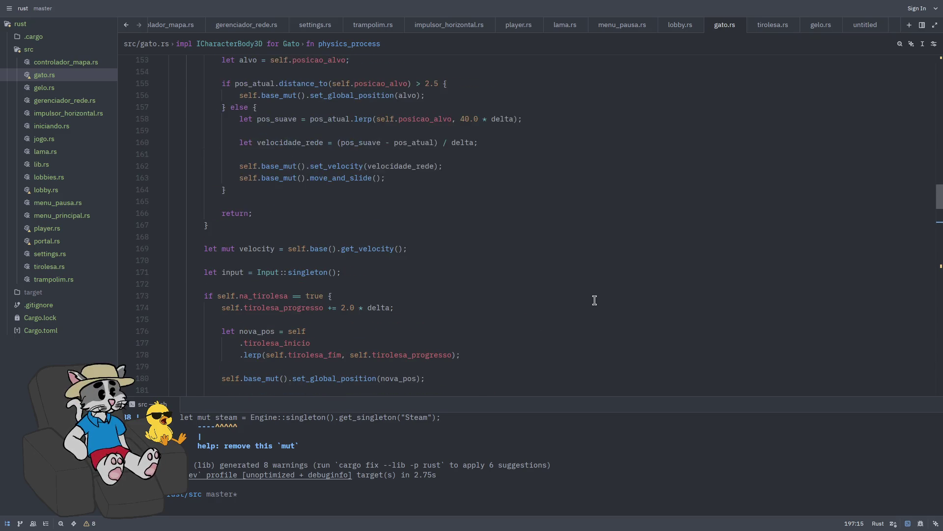
scroll(595, 300, "up", 11)
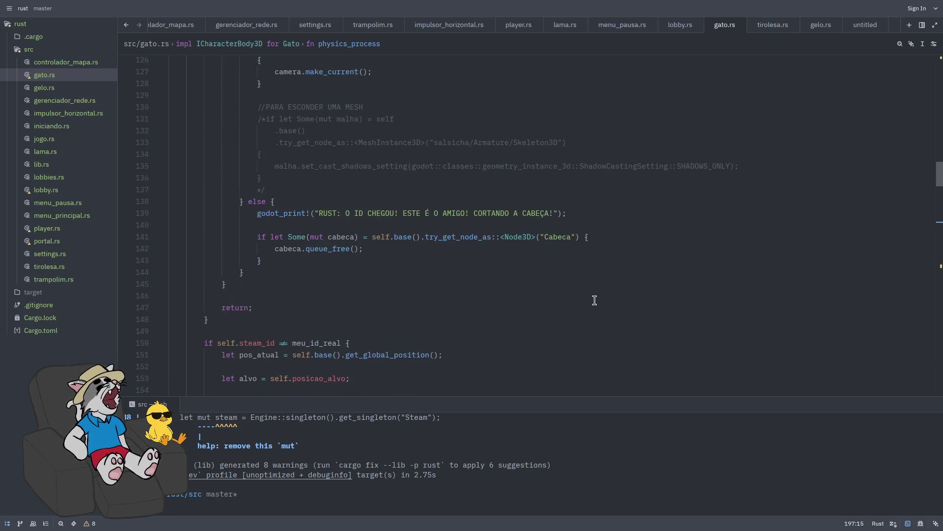
scroll(594, 300, "down", 20)
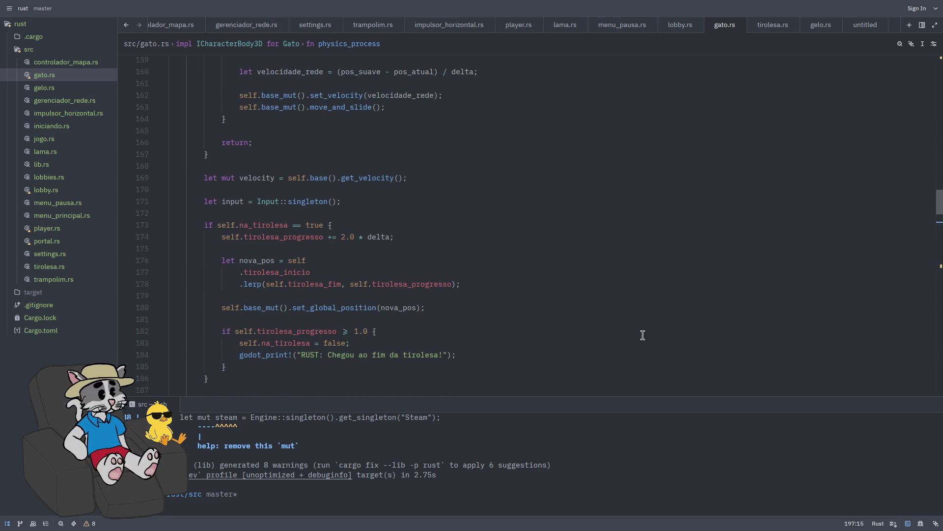
scroll(638, 337, "up", 2)
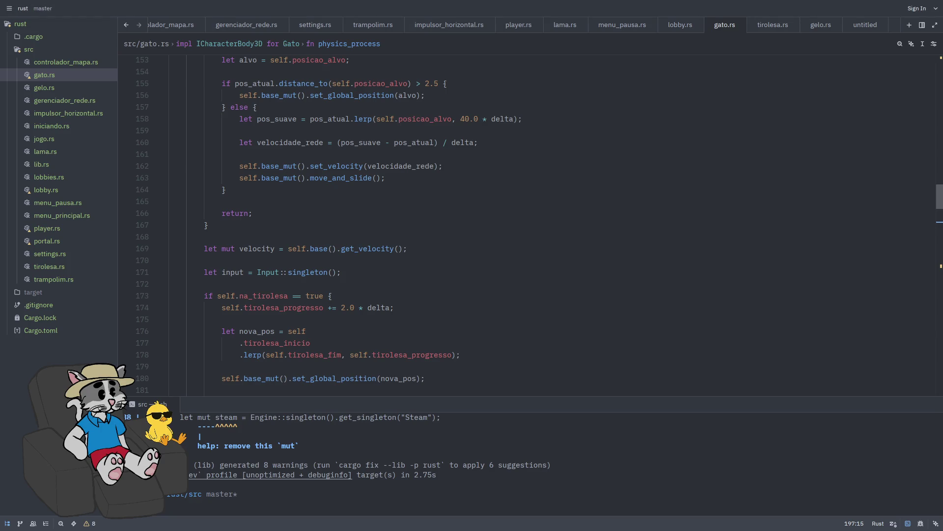
scroll(692, 292, "up", 12)
scroll(687, 314, "down", 8)
scroll(686, 314, "down", 8)
scroll(678, 322, "up", 2)
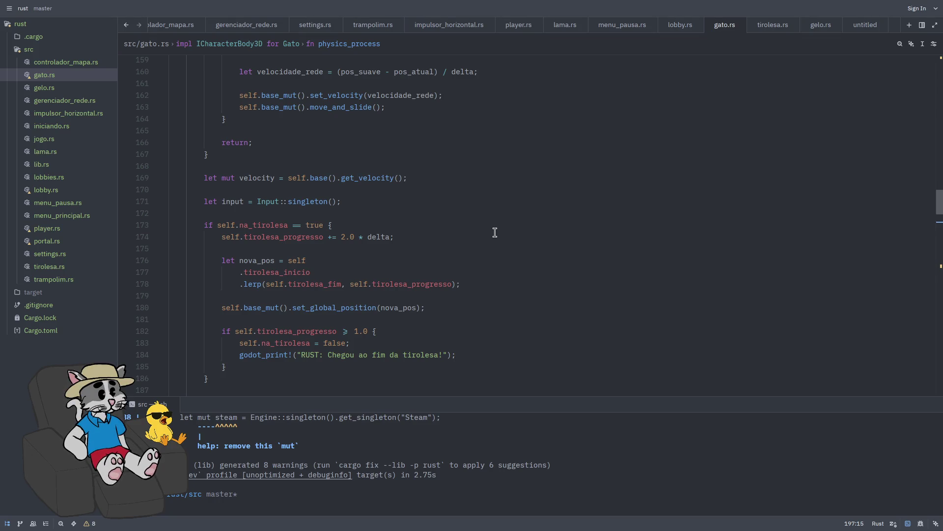
left_click(451, 168)
left_click(453, 154)
left_click(467, 166)
left_click(475, 154)
left_click(479, 167)
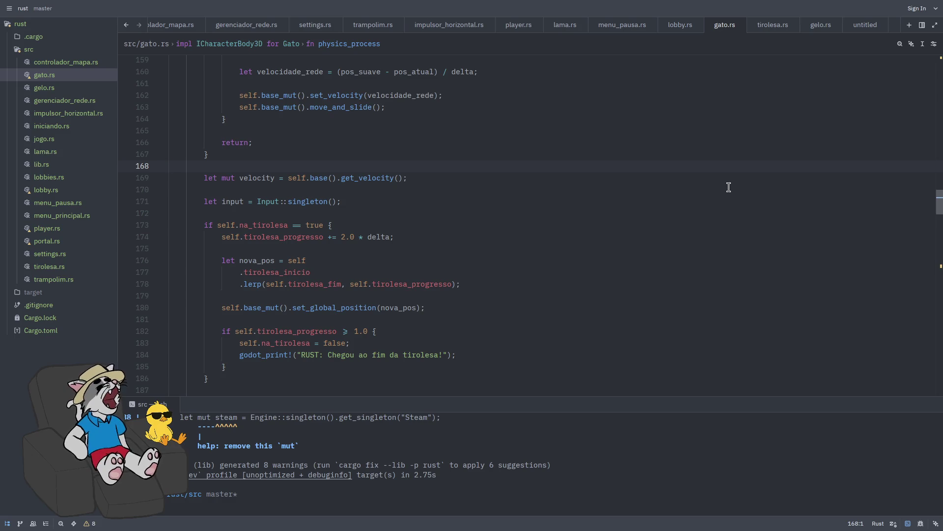
- Flip to the browser workspace and back, then scroll through gato.rs in Zed
key("super+f")
key("super+2")
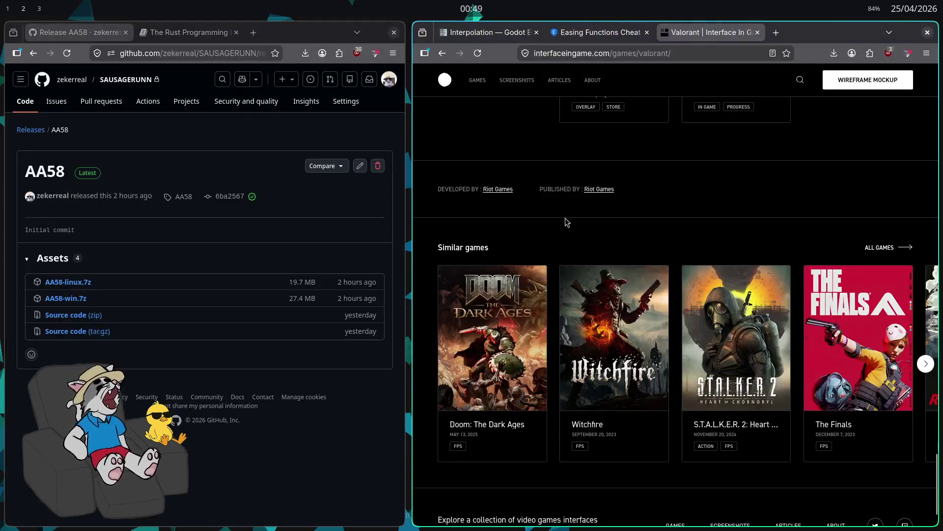
key("super+3")
key("super+1")
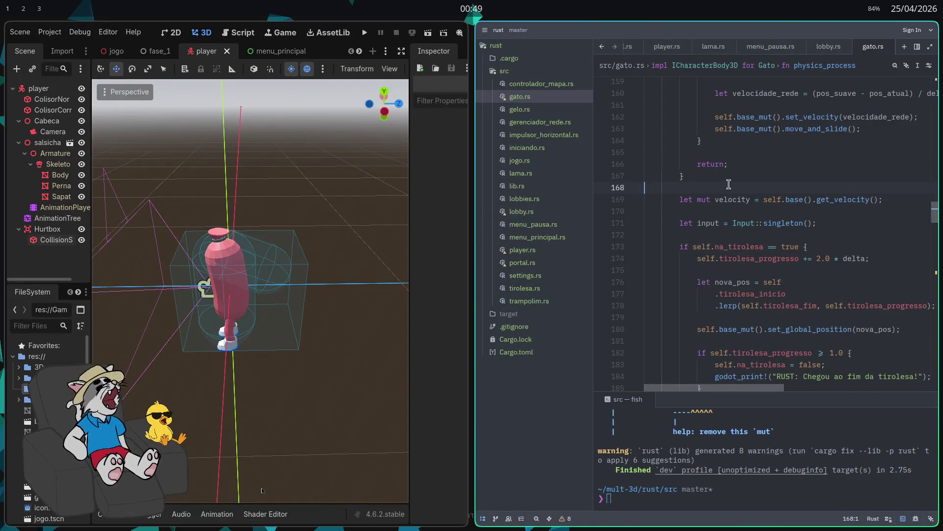
scroll(706, 232, "down", 2)
scroll(706, 233, "down", 8)
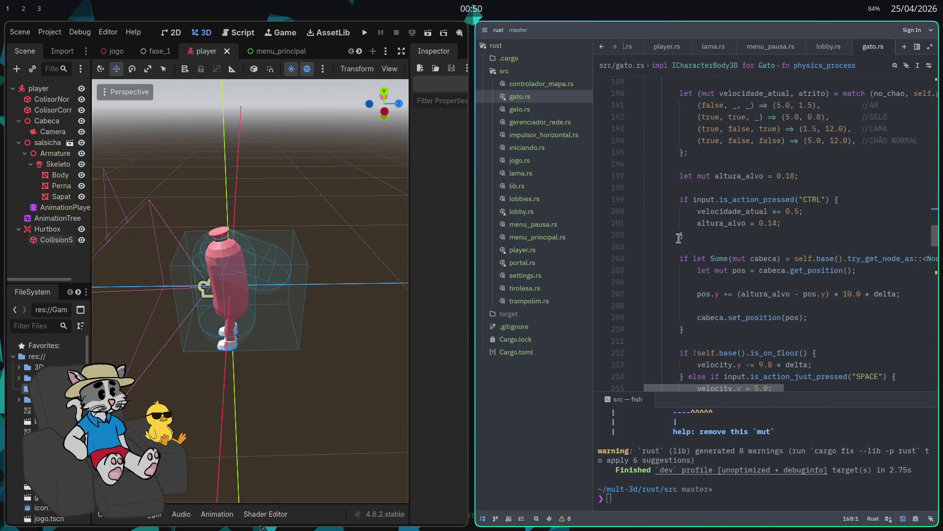
scroll(678, 238, "down", 1)
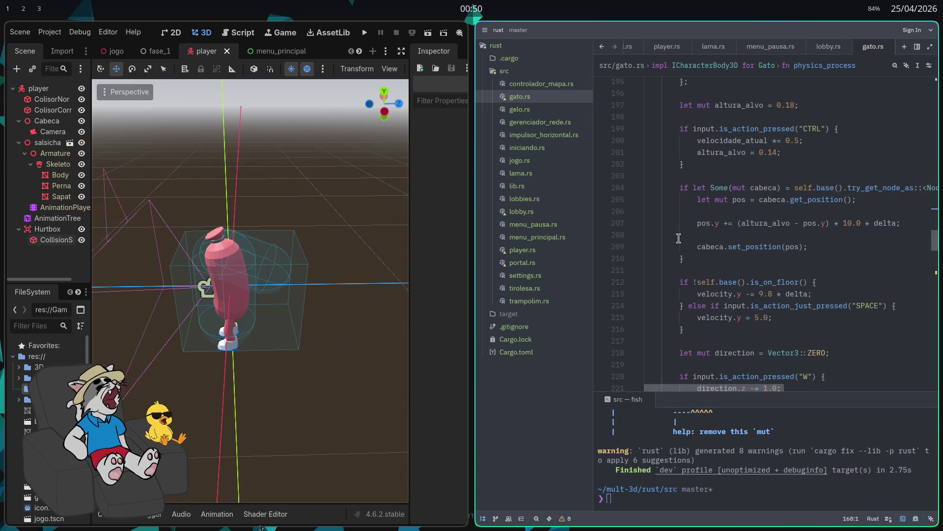
scroll(678, 238, "up", 1)
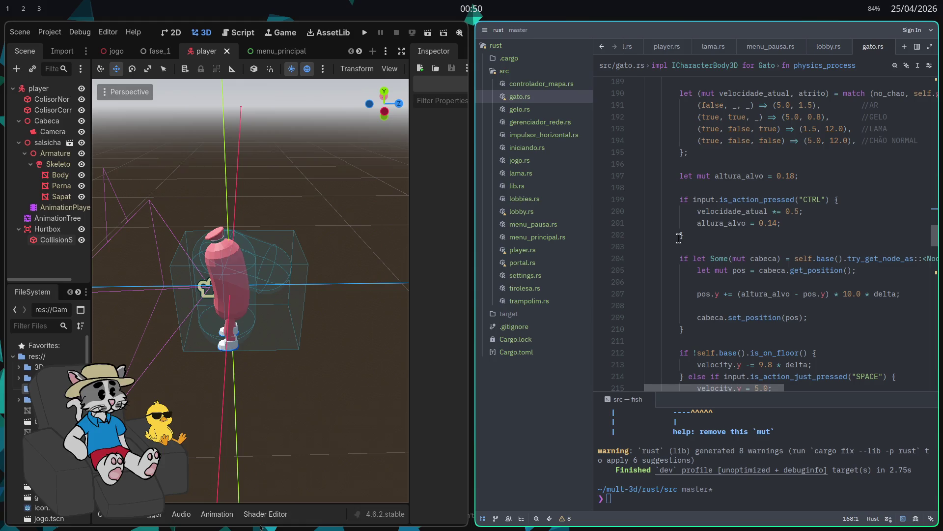
scroll(678, 237, "down", 1)
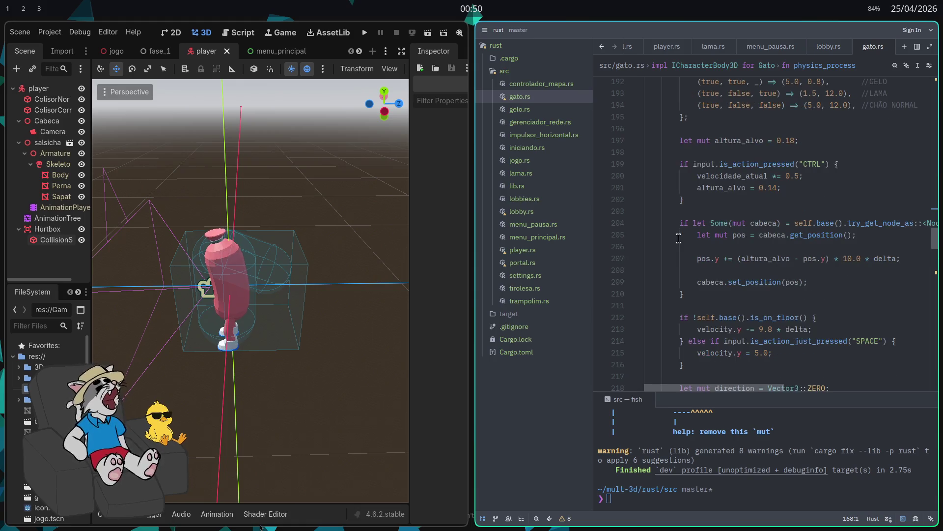
scroll(679, 238, "up", 4)
scroll(678, 238, "up", 1)
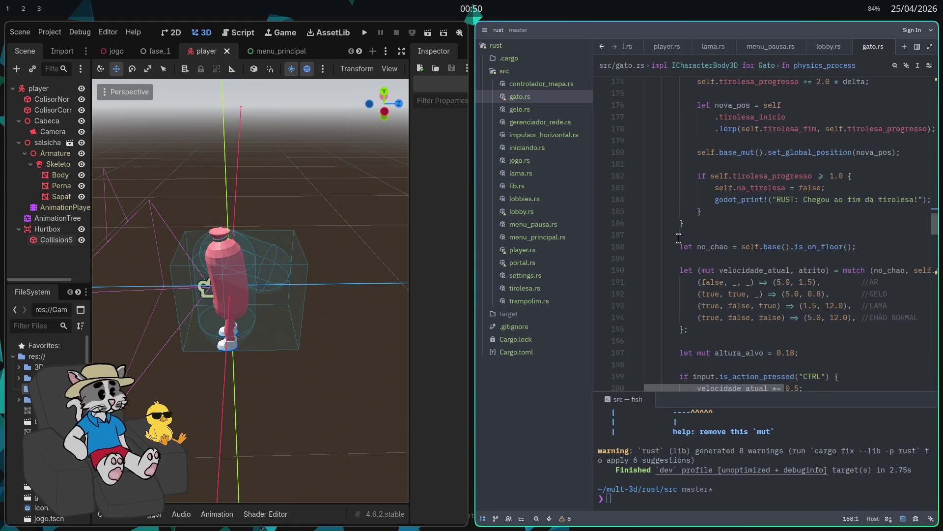
scroll(676, 263, "up", 3)
- Switch to the browser workspace with the AA58 release and Valorant interface pages
key("super+Left")
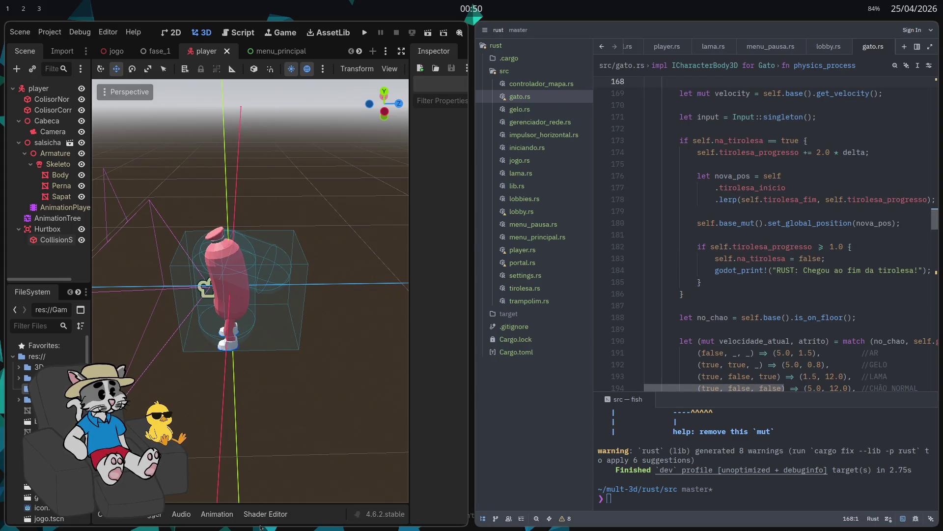
mouse_move(759, 277)
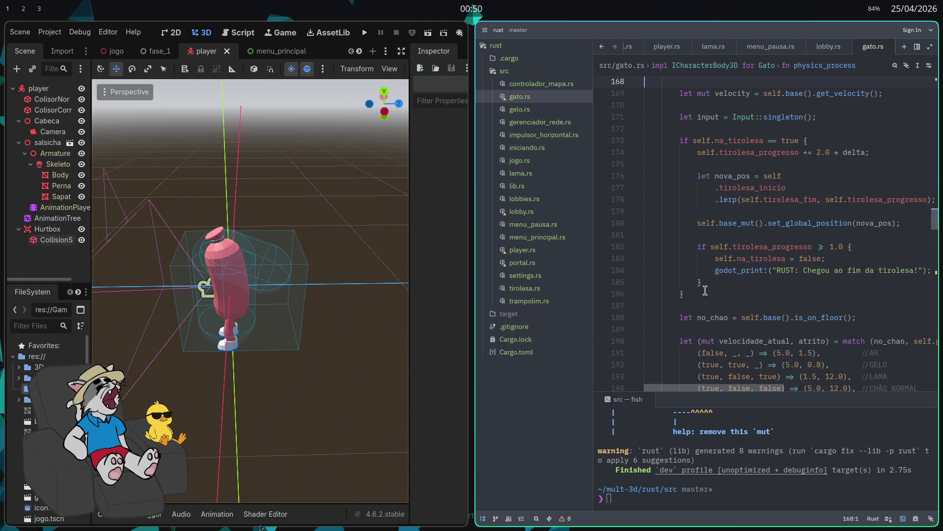
key("super+2")
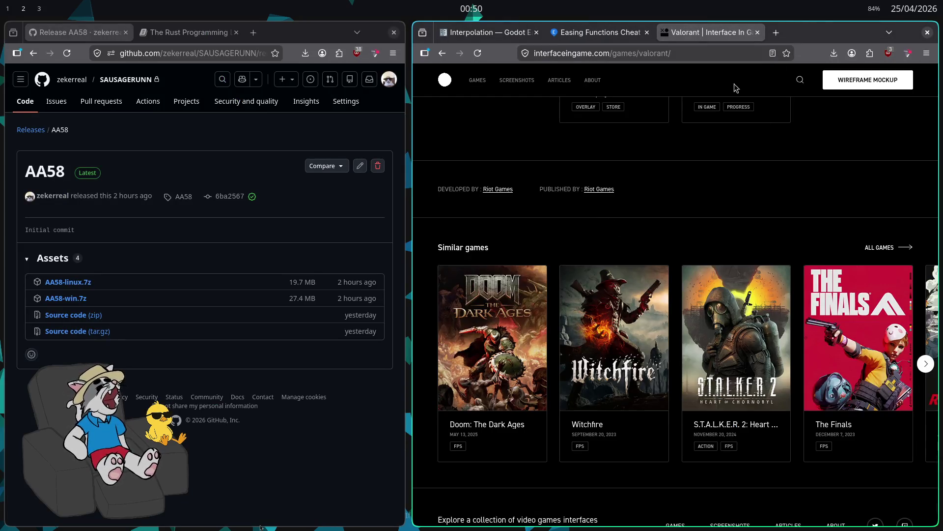
- Search 'unreal doc' in a new private window and open the Unreal Engine 5.7 Documentation result
key("ctrl+shift+p")
type("unreal doc")
key("Return")
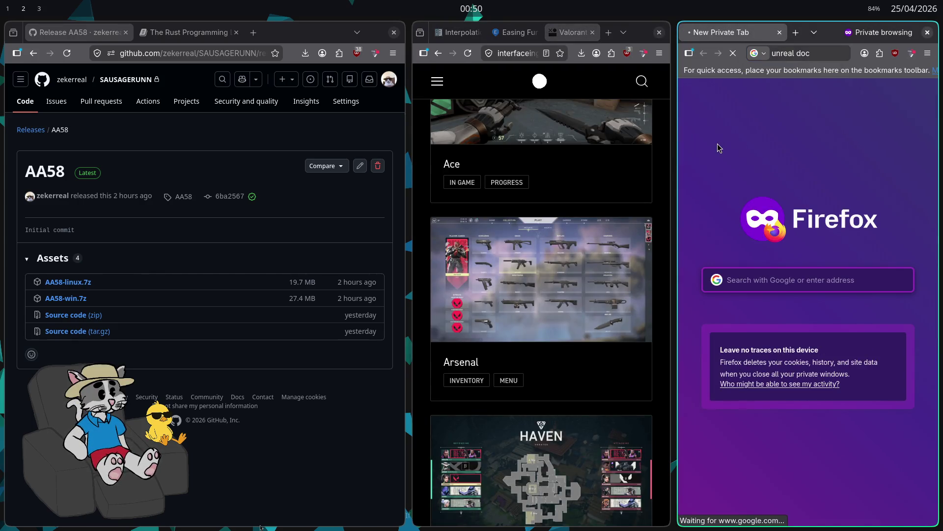
key("F11")
left_click(221, 120)
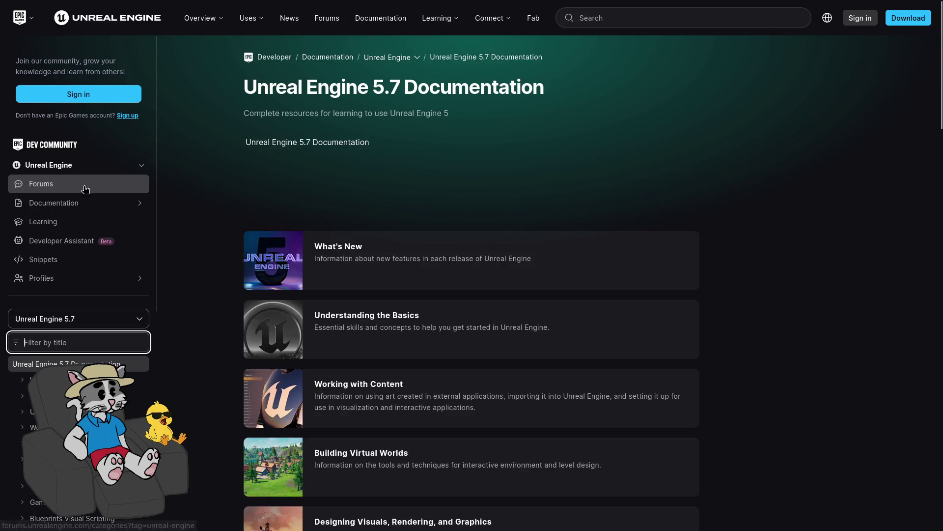
- Scroll to Class Organization and select lines 2–13 of the UCLASS example
scroll(167, 226, "down", 4)
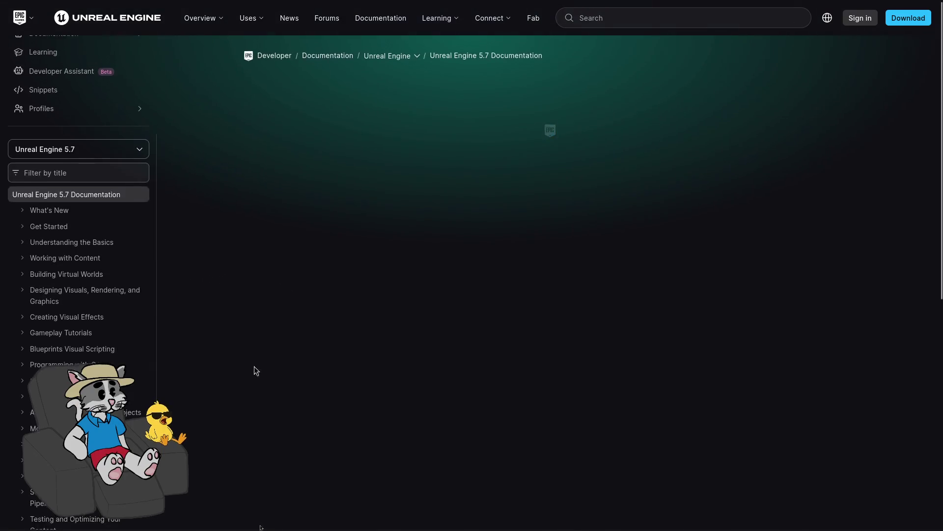
scroll(344, 301, "down", 15)
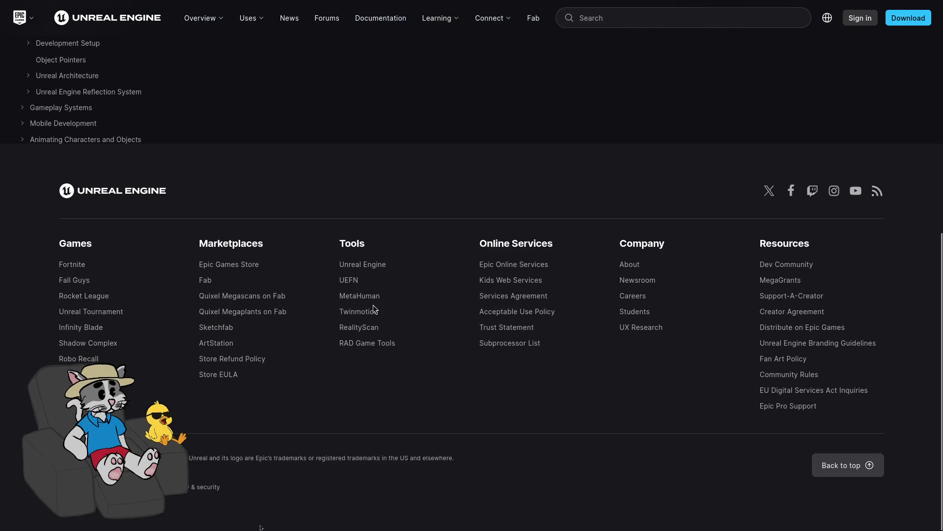
scroll(307, 265, "up", 10)
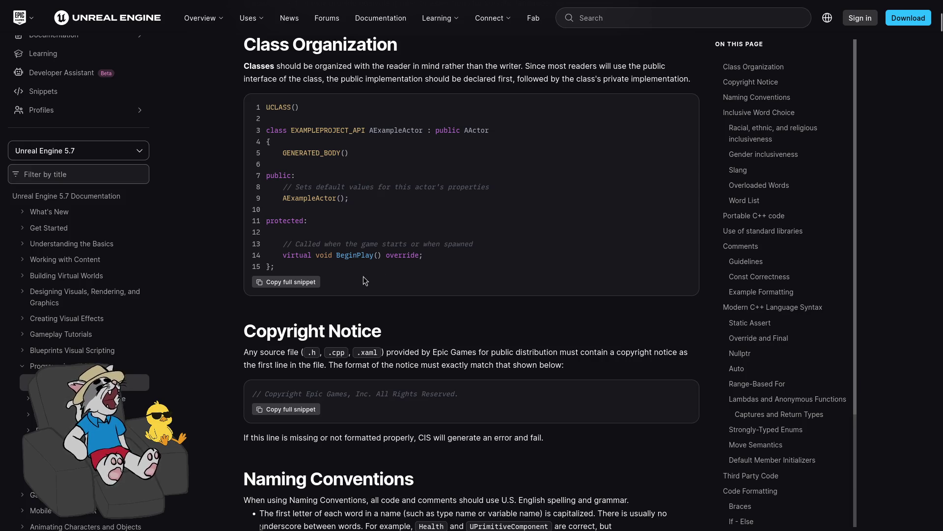
left_click_drag(484, 244, 299, 121)
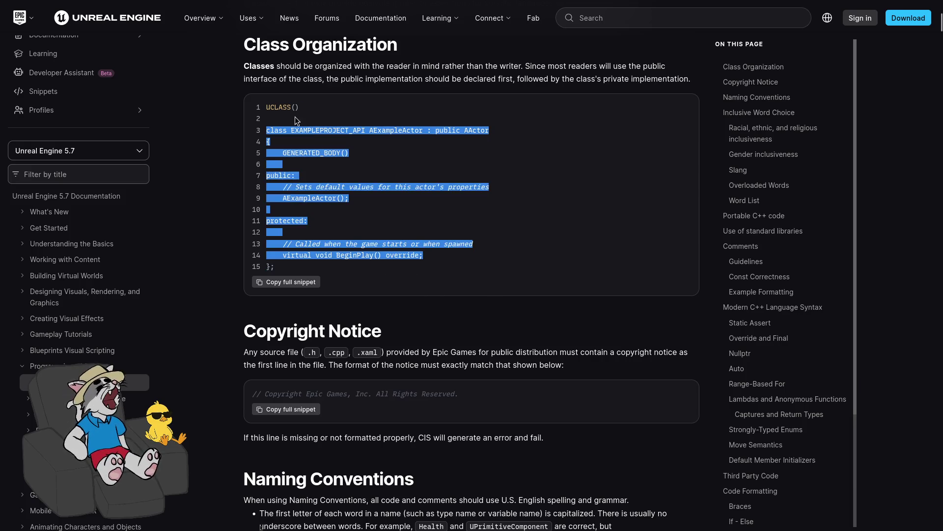
left_click(467, 211)
left_click_drag(484, 245, 295, 120)
left_click(445, 175)
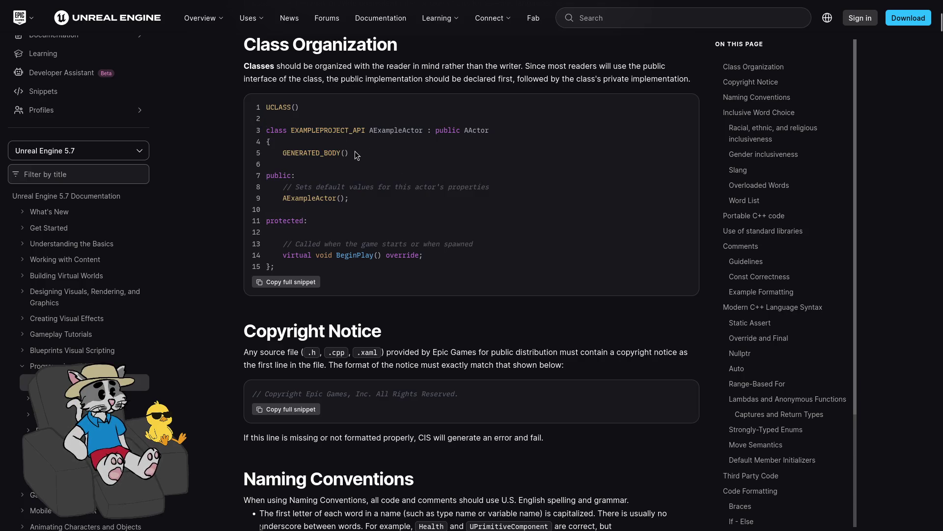
- Select the copyright comment line in the Copyright Notice section
left_click_drag(459, 393, 256, 396)
left_click(270, 398)
mouse_move(459, 394)
left_mouse_down()
mouse_move(253, 395)
mouse_move(473, 400)
left_mouse_up()
left_click(467, 388)
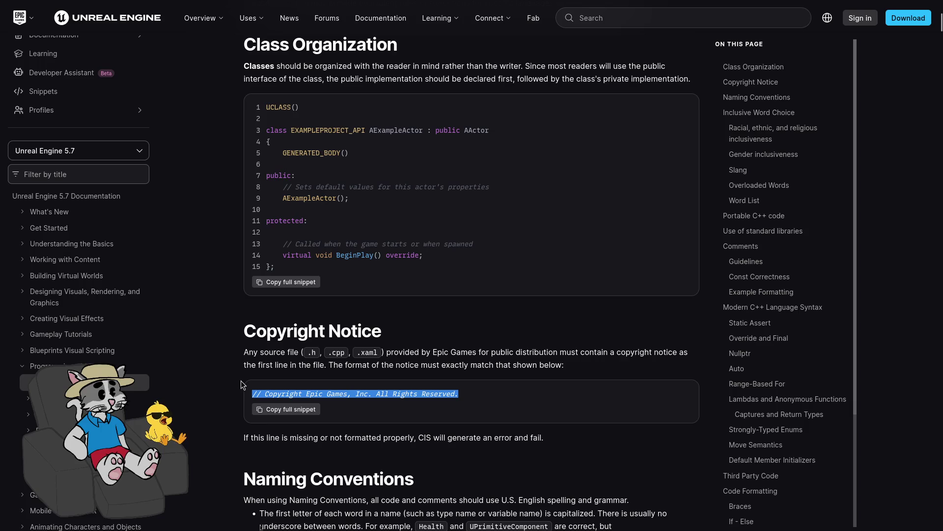
- Scroll past the prefix snippets to the clear, descriptive variable and function naming guidance
scroll(241, 380, "down", 8)
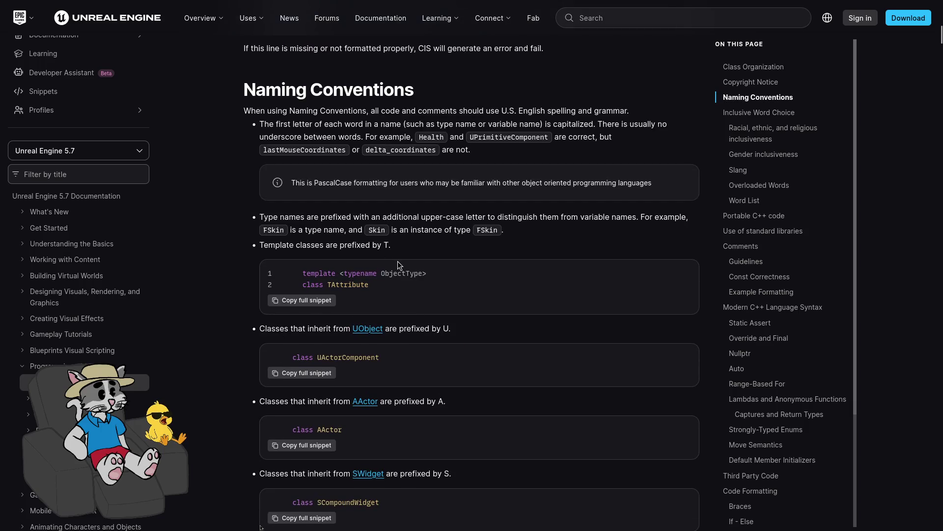
scroll(395, 221, "up", 3)
scroll(393, 202, "down", 4)
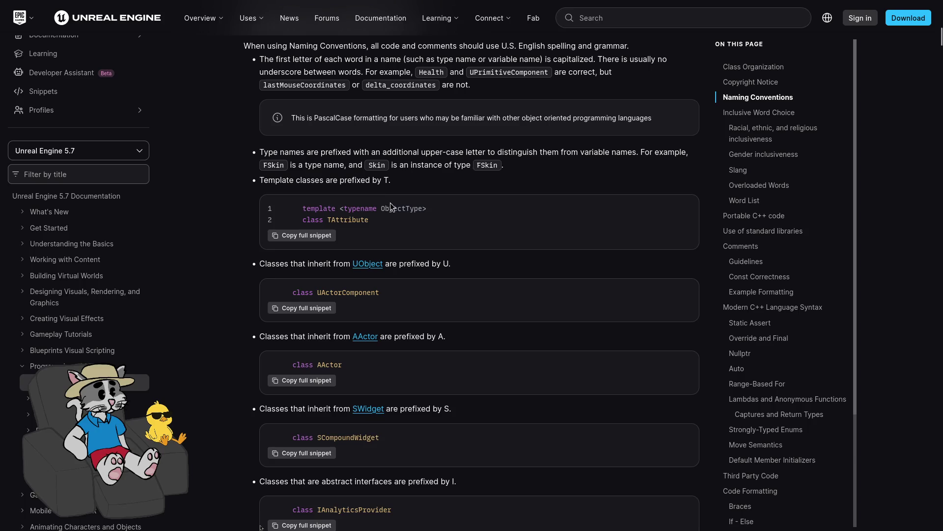
scroll(397, 219, "down", 5)
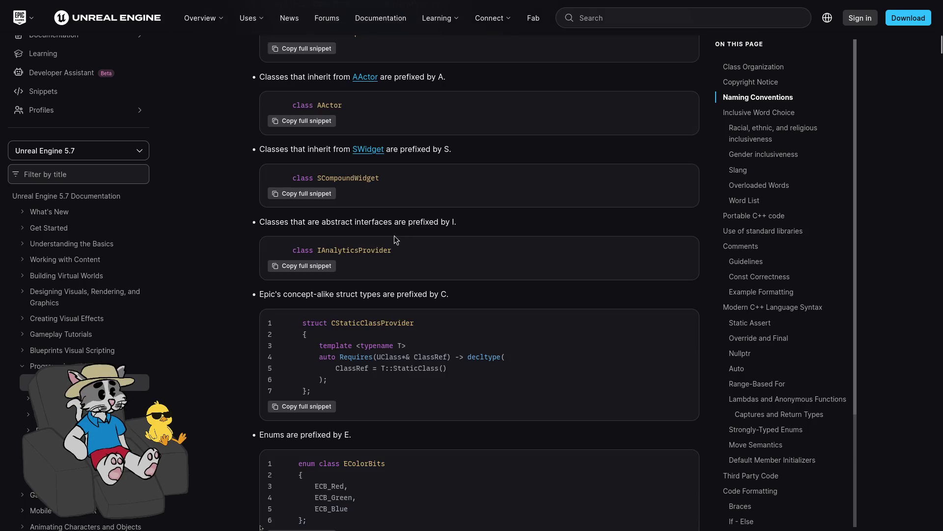
scroll(393, 235, "down", 3)
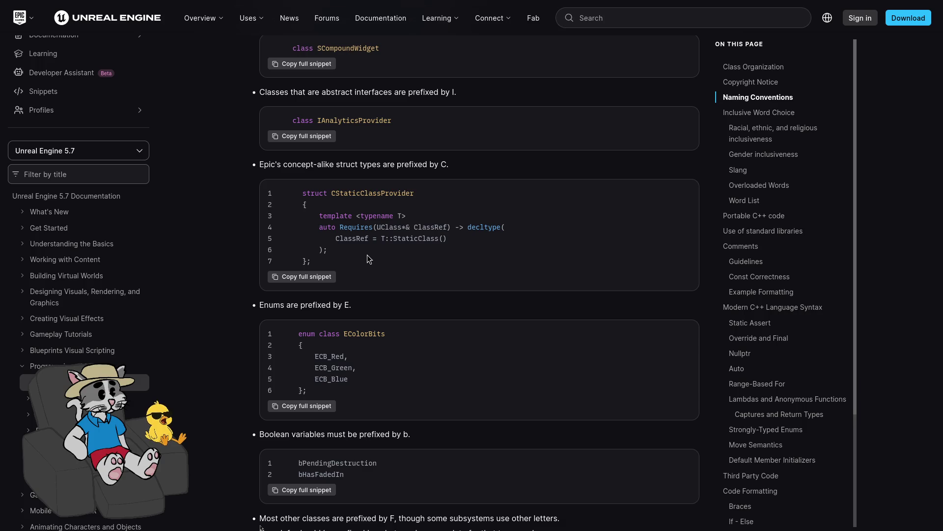
scroll(367, 255, "up", 1)
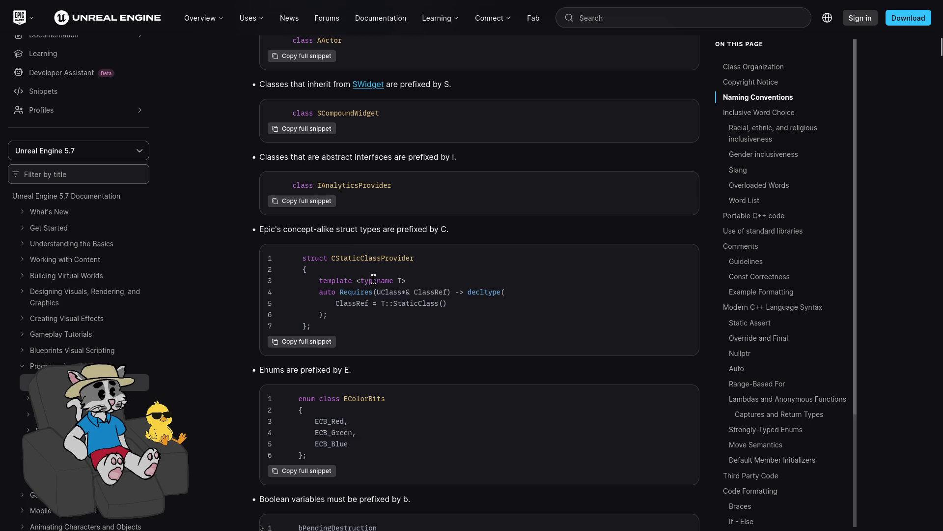
scroll(388, 274, "up", 1)
scroll(387, 275, "down", 4)
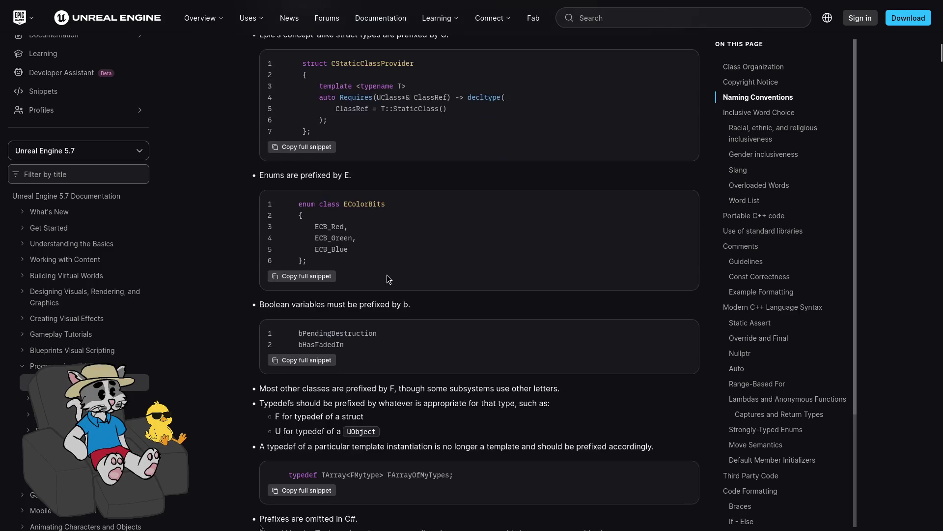
scroll(387, 275, "down", 1)
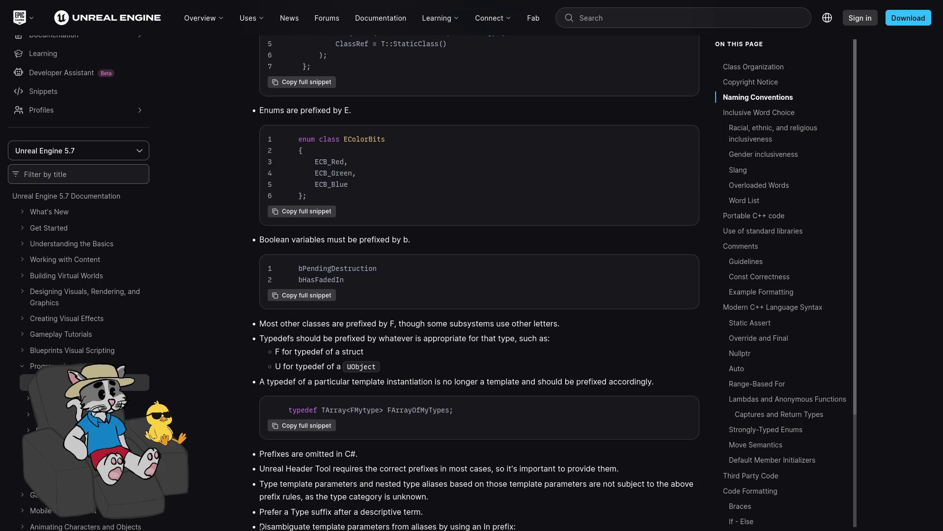
scroll(540, 341, "down", 4)
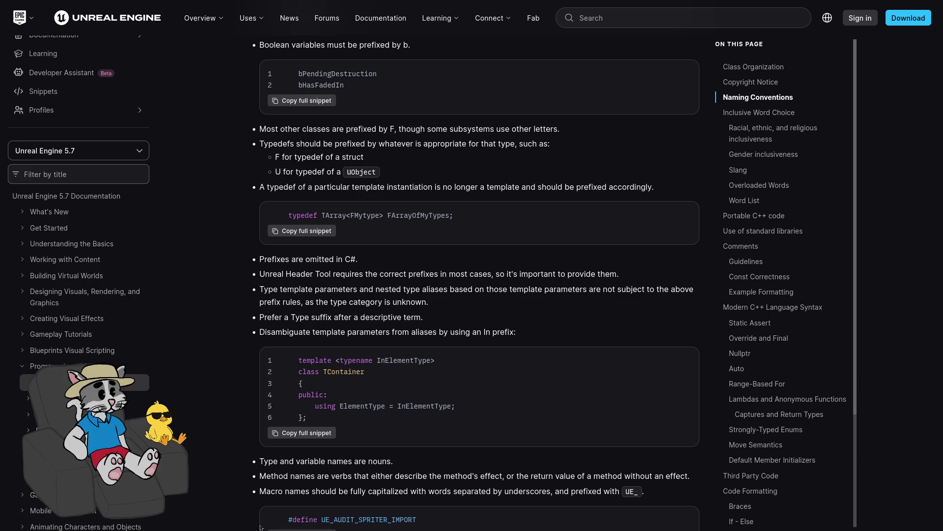
scroll(479, 318, "down", 1)
scroll(480, 319, "up", 1)
scroll(480, 319, "down", 1)
scroll(511, 326, "down", 2)
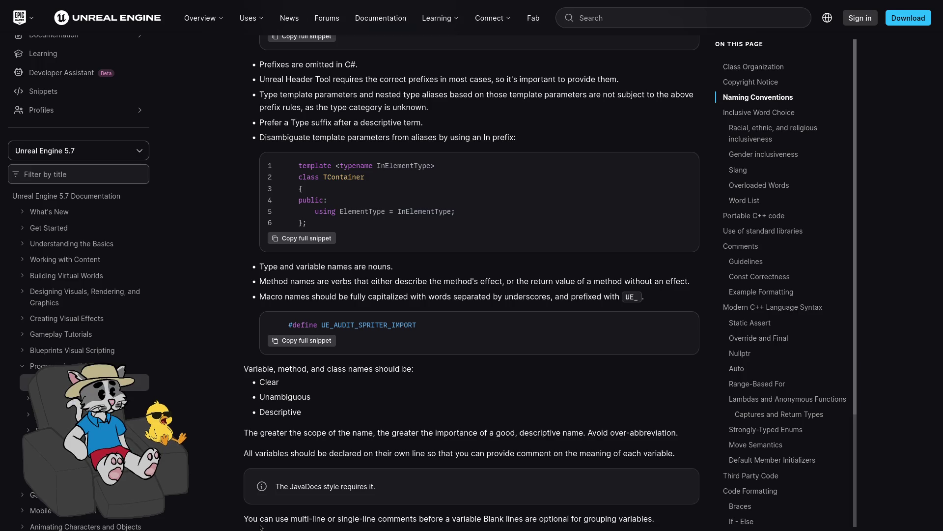
scroll(623, 313, "down", 1)
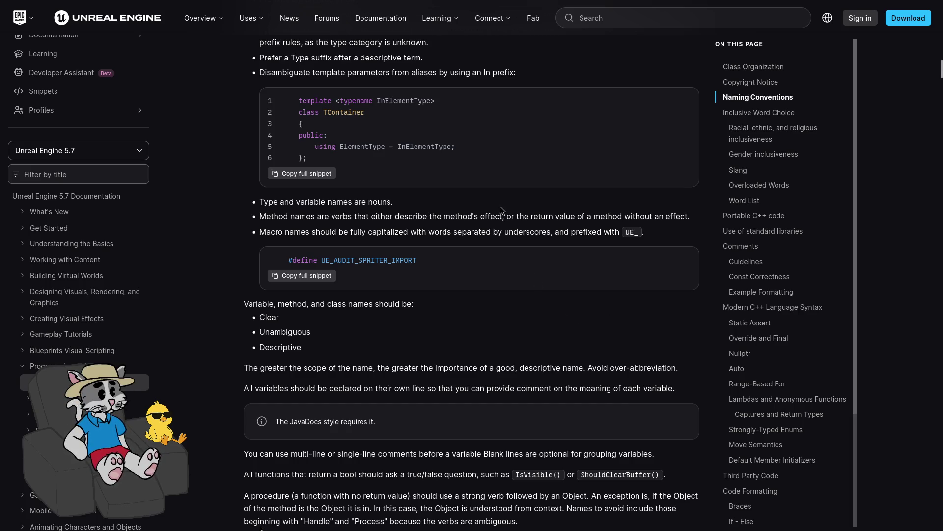
- Discard the half-typed 'stl std::vector' search and load chatgpt.com instead
mouse_move(402, 4)
left_click(419, 32)
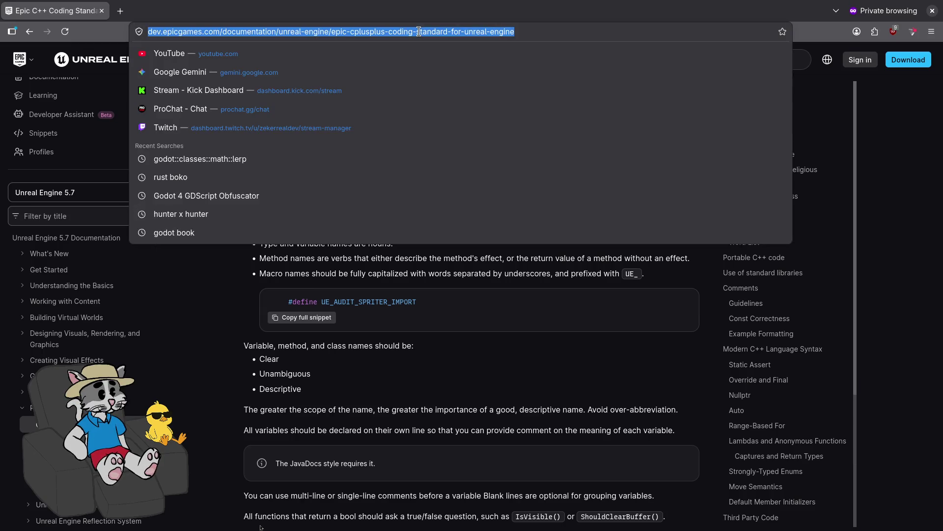
type("stl ")
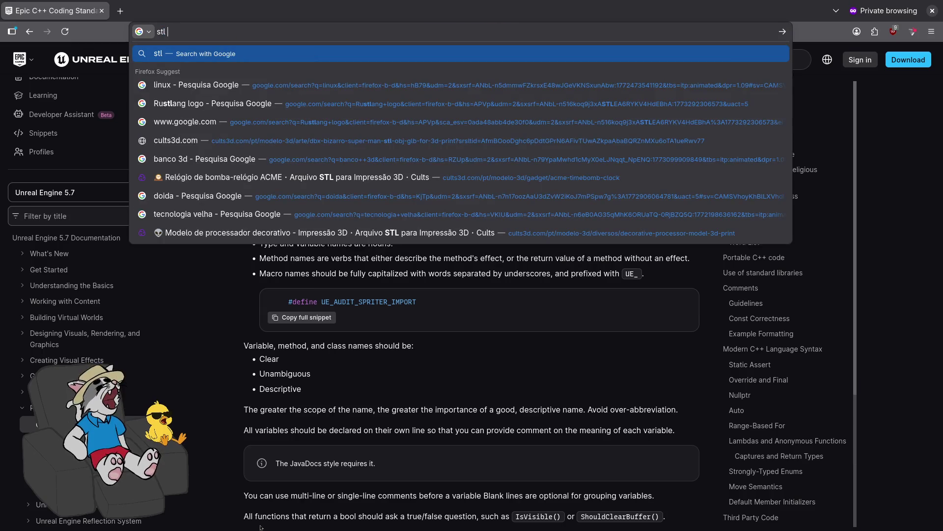
type("std::vector")
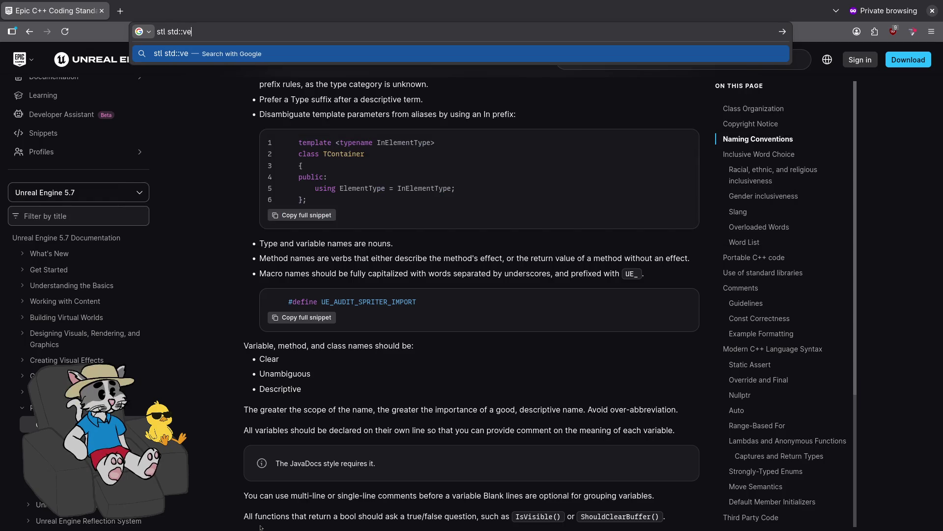
key("ctrl+a")
key("BackSpace")
type("chatgpt")
key("Return")
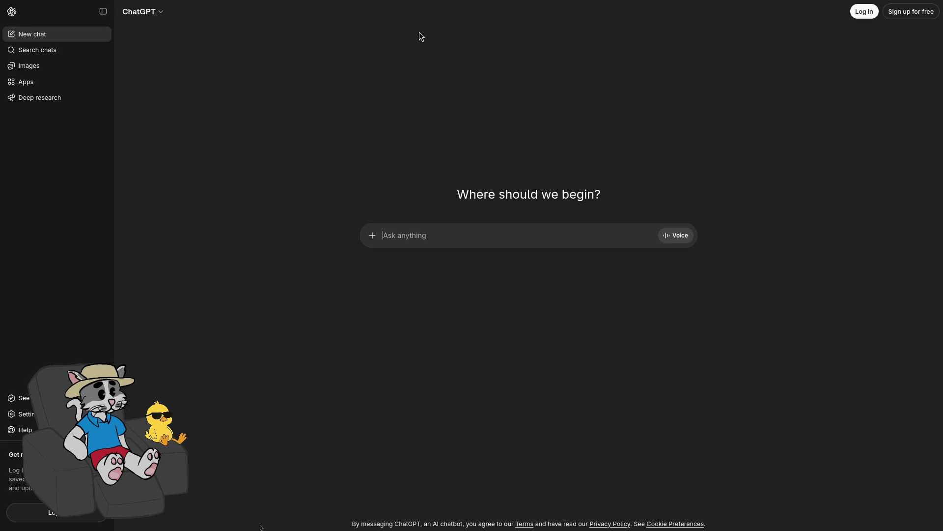
- Ask 'no c++, quais coisas da stl é template? tipo vector', read the reply, and close the window
type("no c++,")
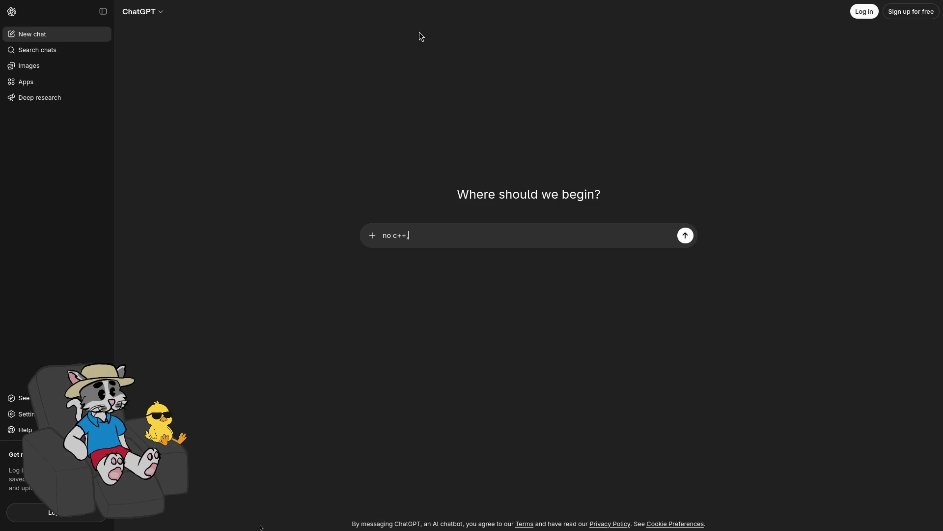
type(" quais coisas da stl ")
type("é template? ti")
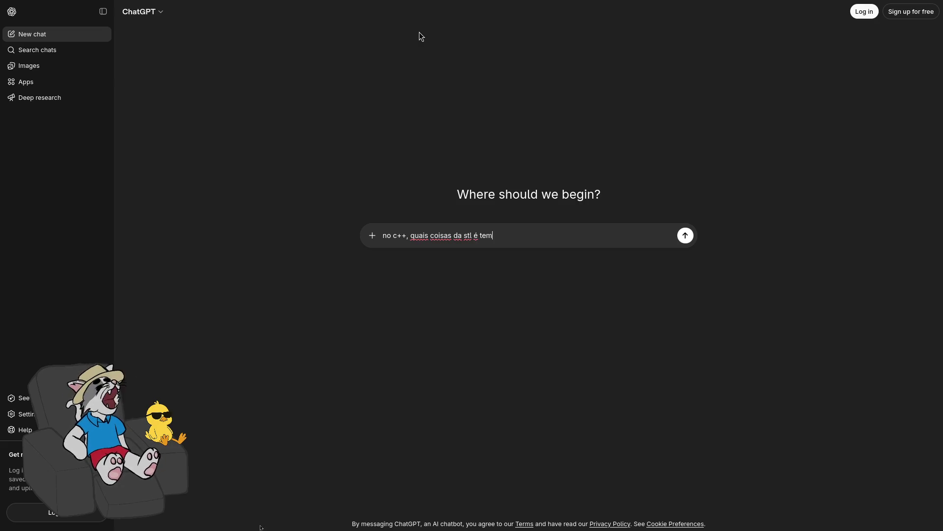
type("po vector")
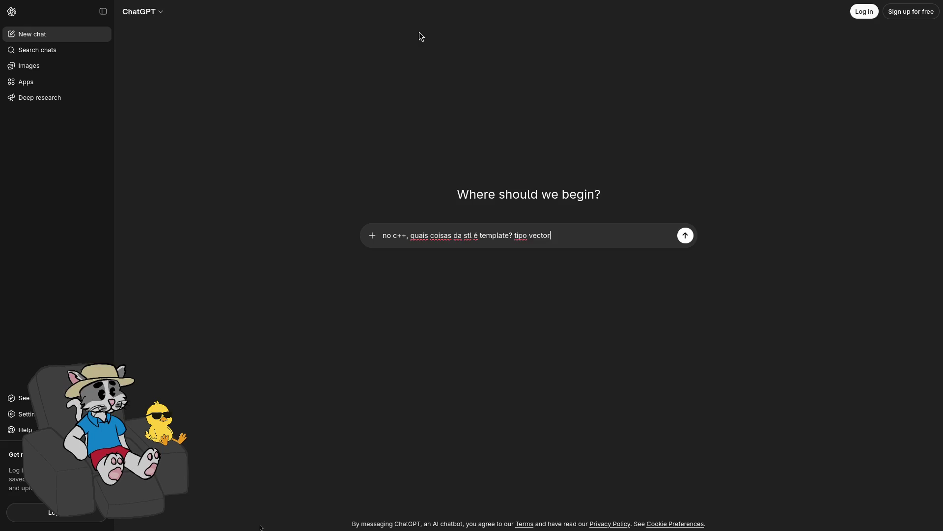
key("Return")
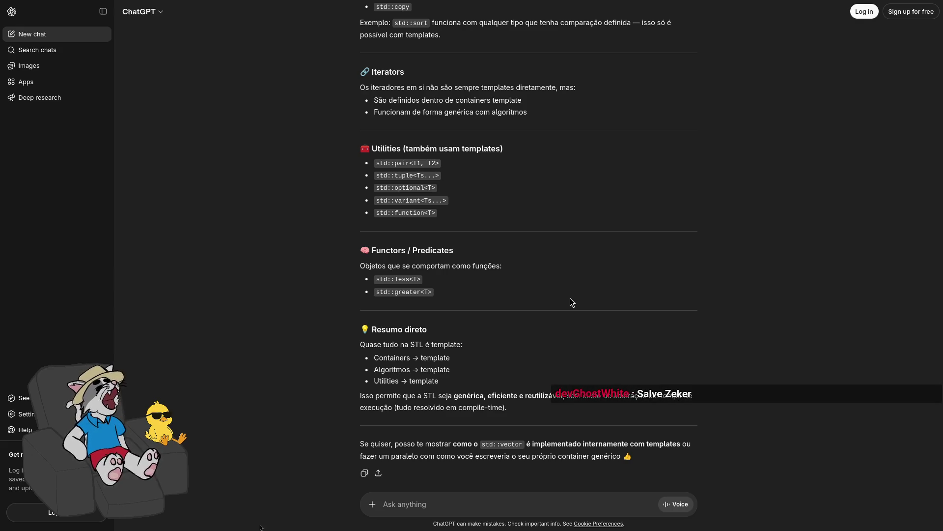
scroll(572, 293, "up", 2)
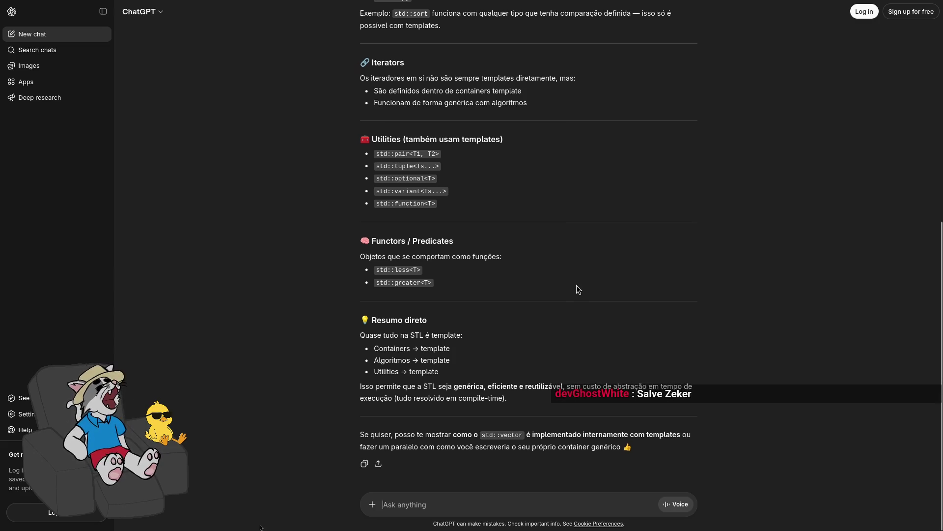
scroll(565, 286, "up", 5)
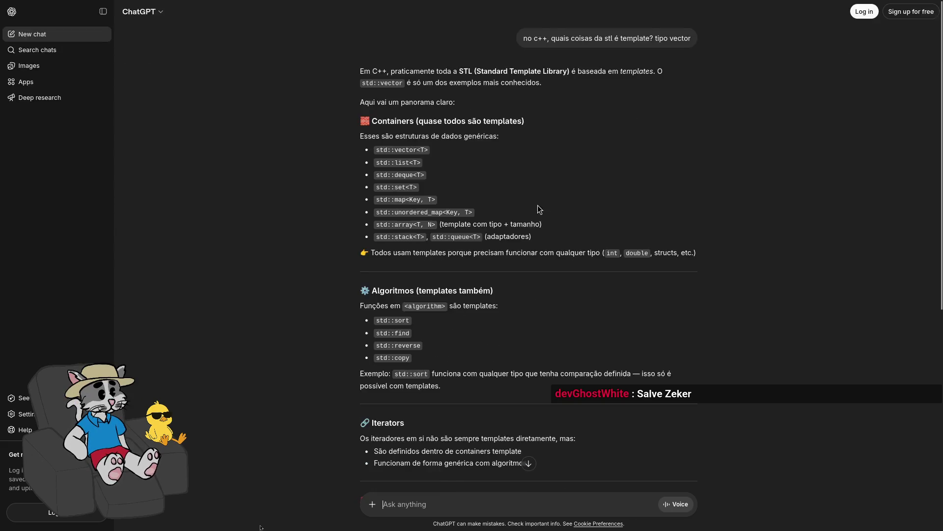
key("F11")
key("ctrl+w")
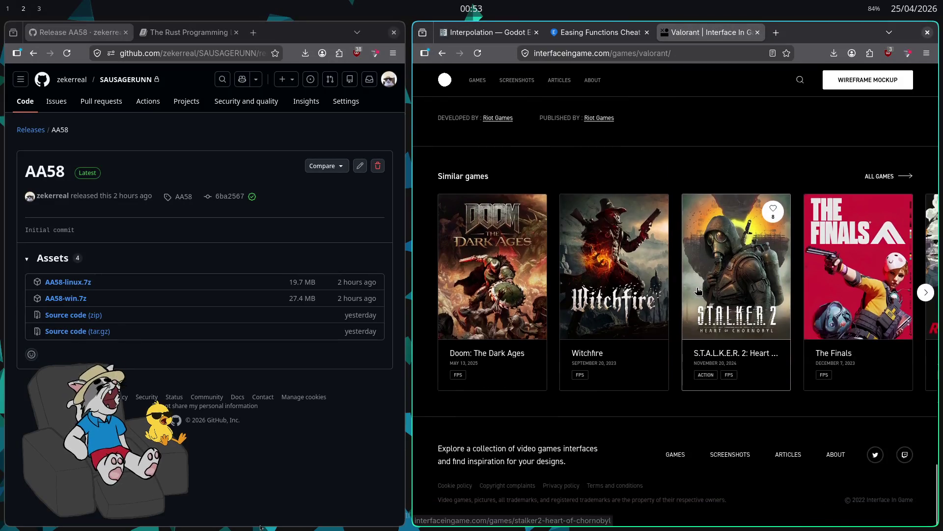
- Scroll the Valorant page to the Recruit agent, Report, Select payment and Won screenshot cards
scroll(722, 356, "up", 2)
scroll(722, 357, "up", 5)
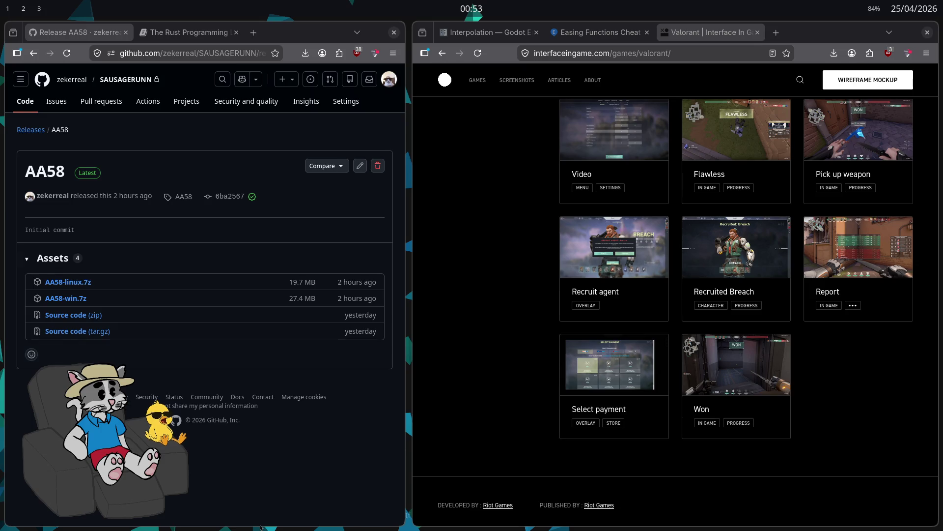
scroll(736, 364, "down", 2)
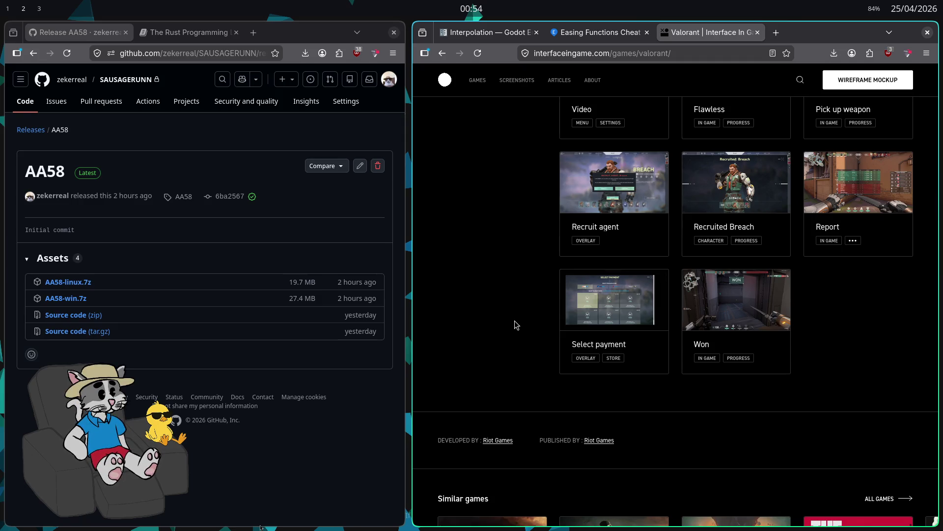
scroll(516, 323, "down", 2)
scroll(515, 323, "up", 2)
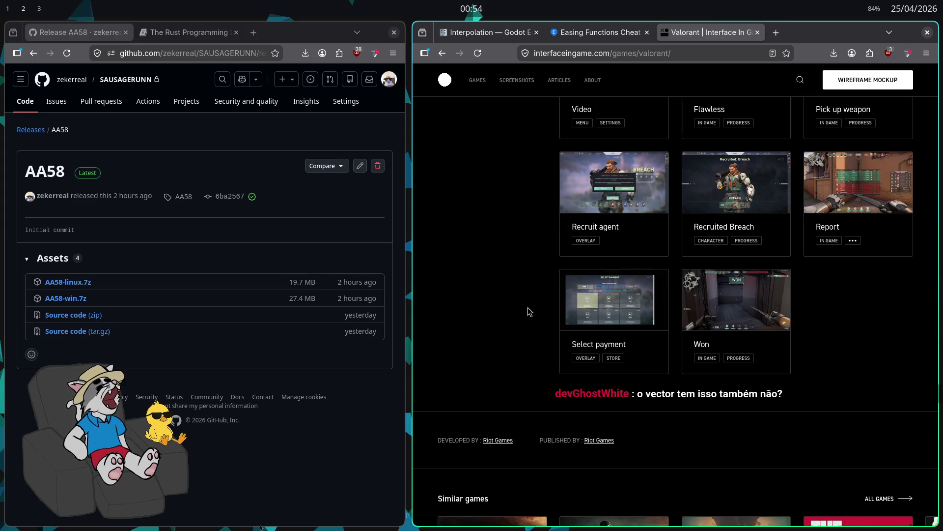
- Scroll down the Valorant UI gallery to the Similar games row
scroll(531, 307, "down", 2)
scroll(540, 285, "down", 2)
scroll(540, 285, "down", 2)
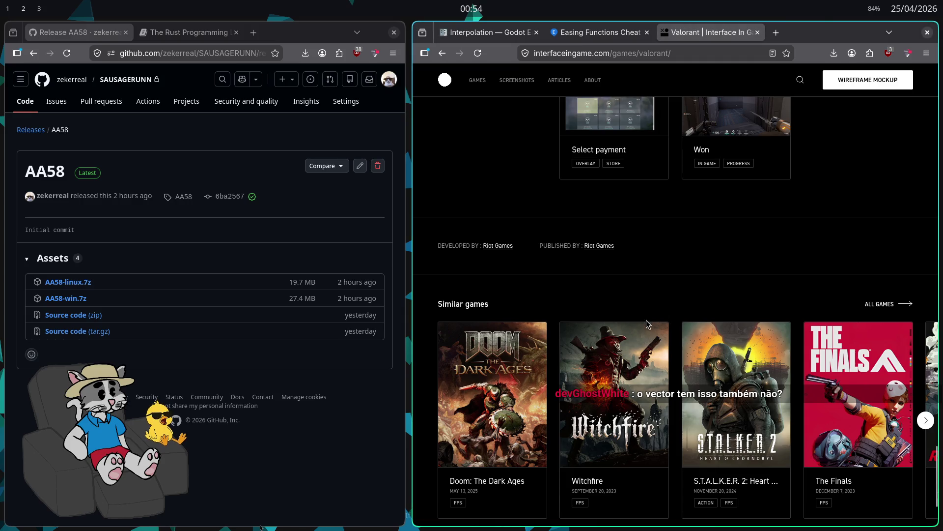
scroll(638, 327, "down", 2)
- Scroll back up to the Agents, Main menu, Lobby and Loading cards beside the category filters
scroll(639, 326, "up", 15)
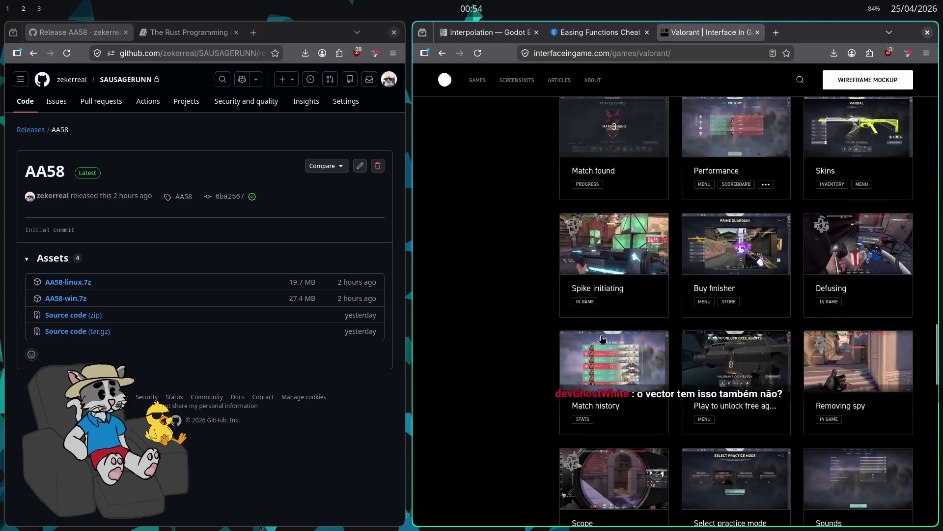
scroll(554, 379, "up", 18)
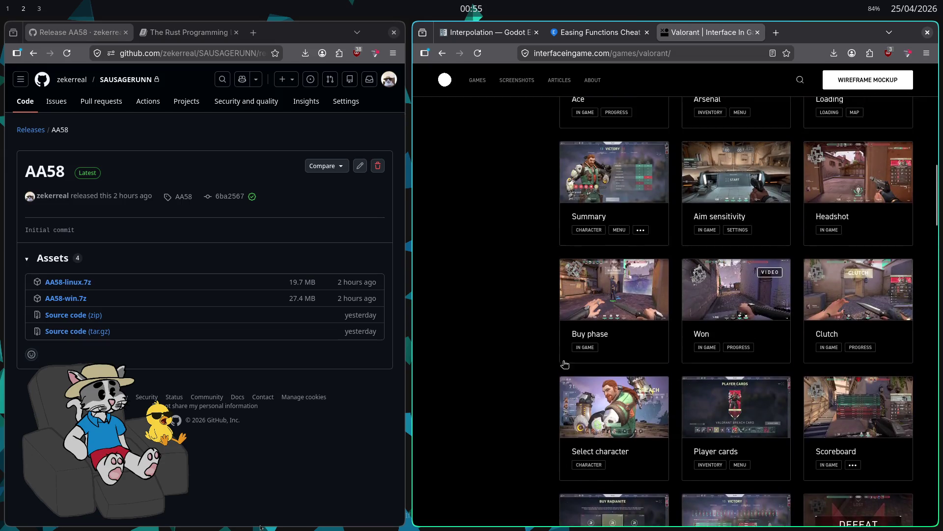
scroll(543, 365, "up", 3)
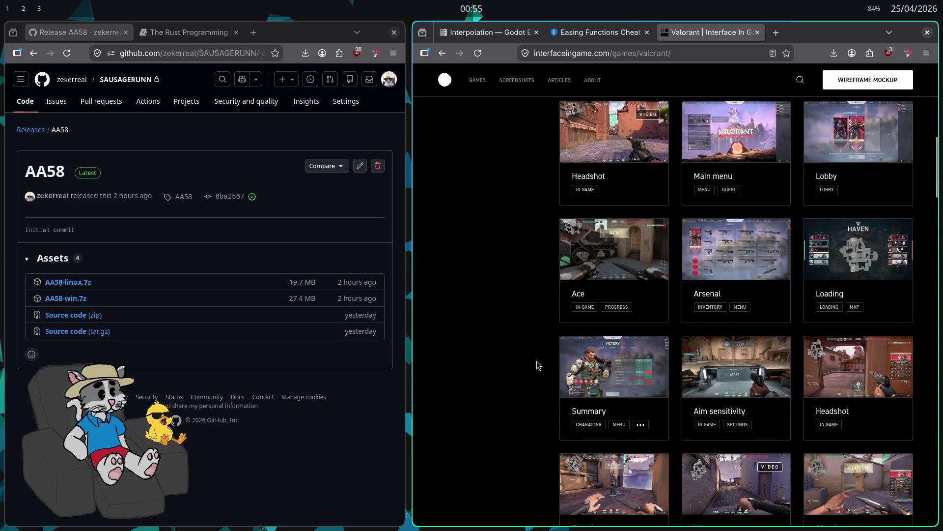
scroll(540, 364, "up", 5)
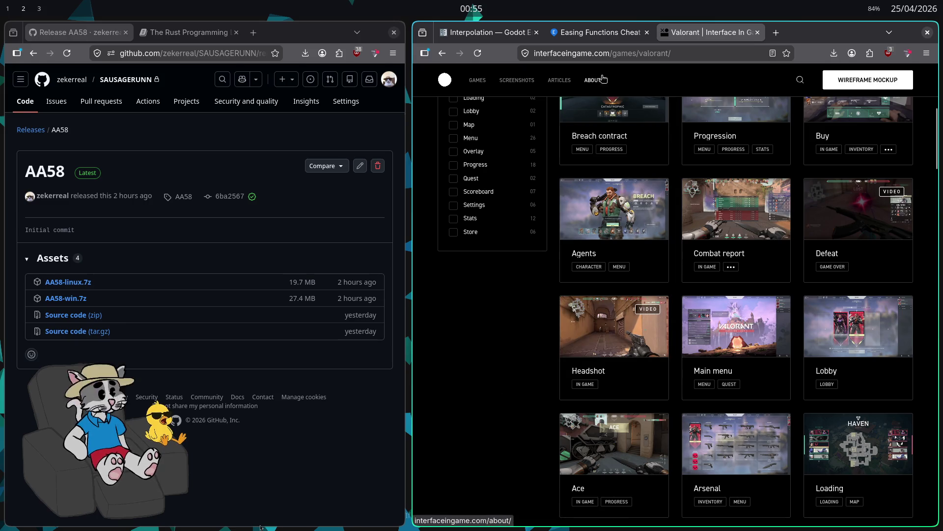
- Launch the Zed editor from the application launcher
key("super")
type("zed")
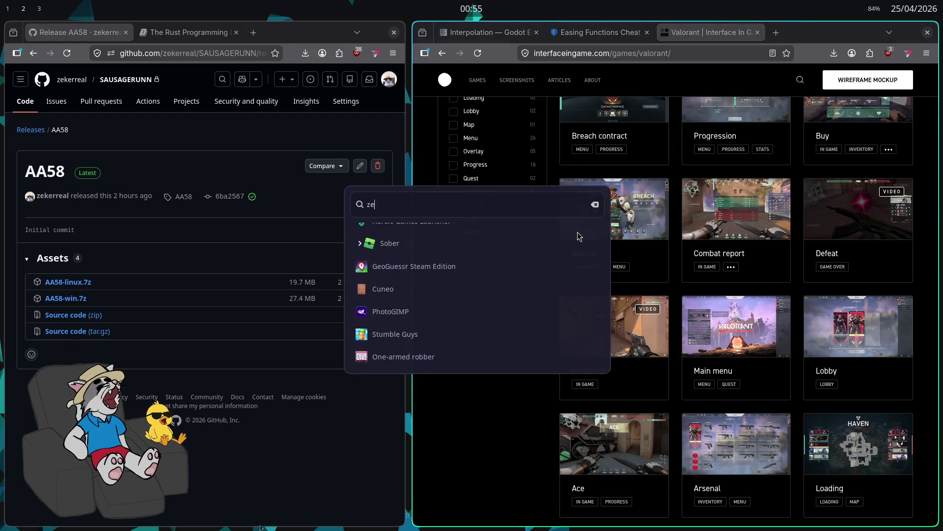
key("Return")
- Write the #include <vector> and #include <iostream> lines and open an int main() { body
type("#include <vector>")
key("Return")
type("include <iostream>")
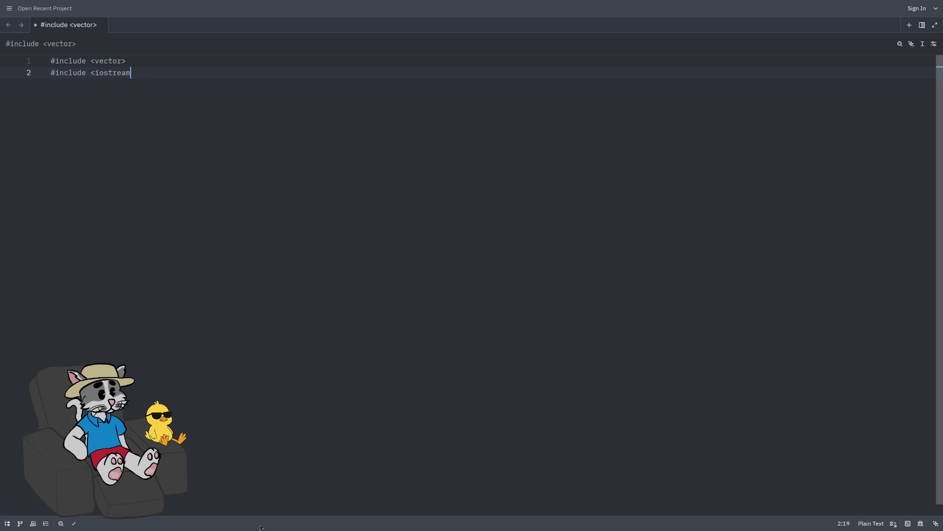
key("Return")
key("Return")
type("nt main() {")
key("Return")
key("Return")
key("Return")
key("Up")
key("Up")
key("Up")
key("Return")
- Declare std::vector<int> v = {10,20,30}; and print it with std::cout << v.size();
type("st")
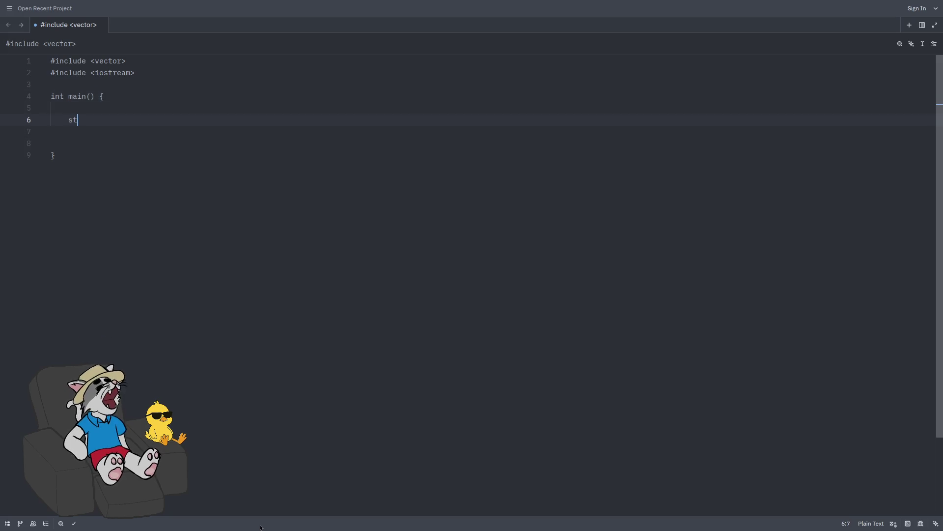
type("d::vector")
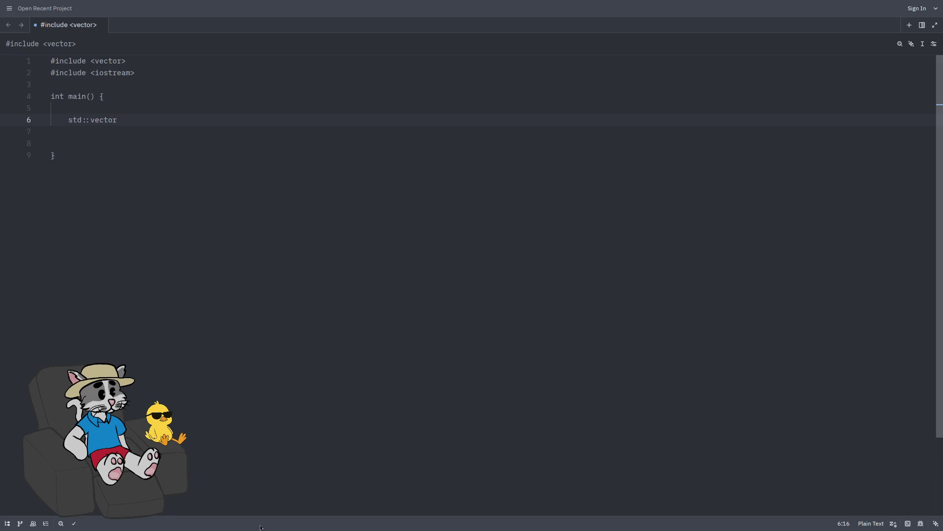
type("<int> v = ")
type("{10,20,")
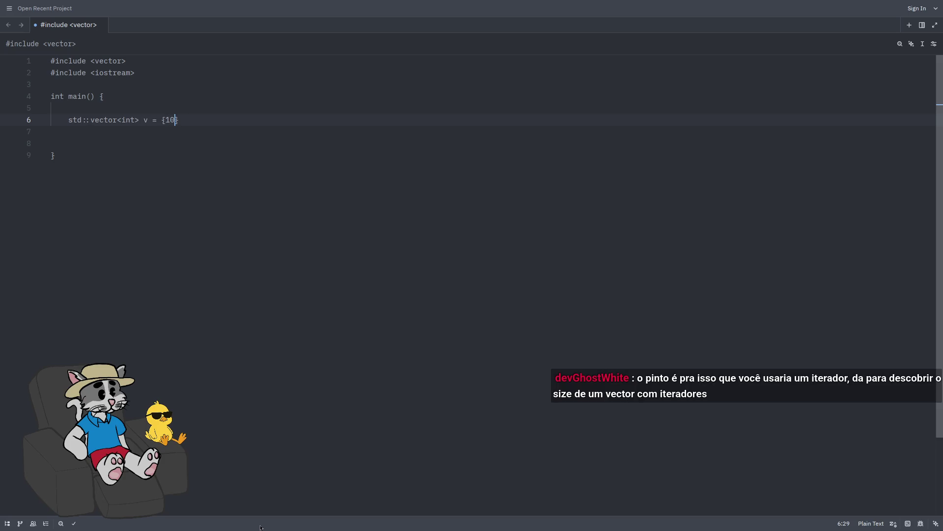
type("30};")
key("Return")
key("Return")
type("std::coo")
key("BackSpace")
type("ut << v.")
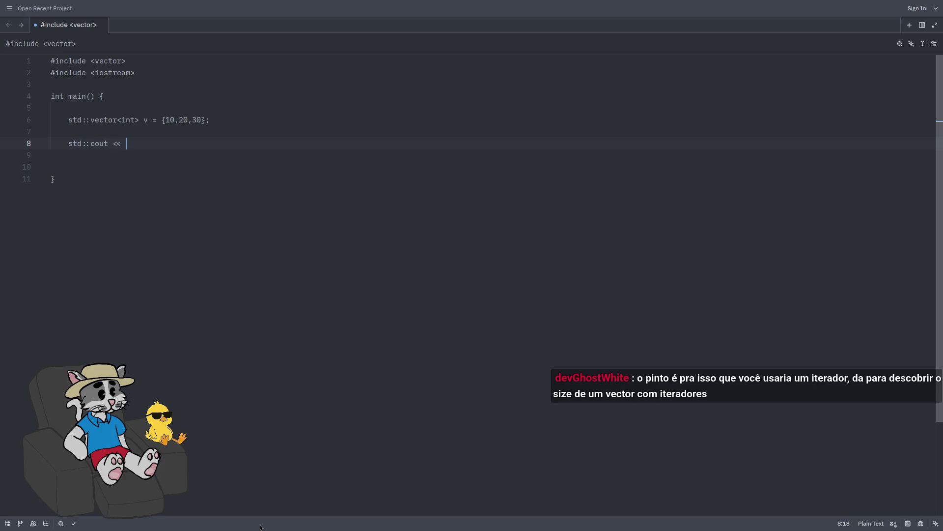
type("size();")
key("Return")
key("Return")
type("pr")
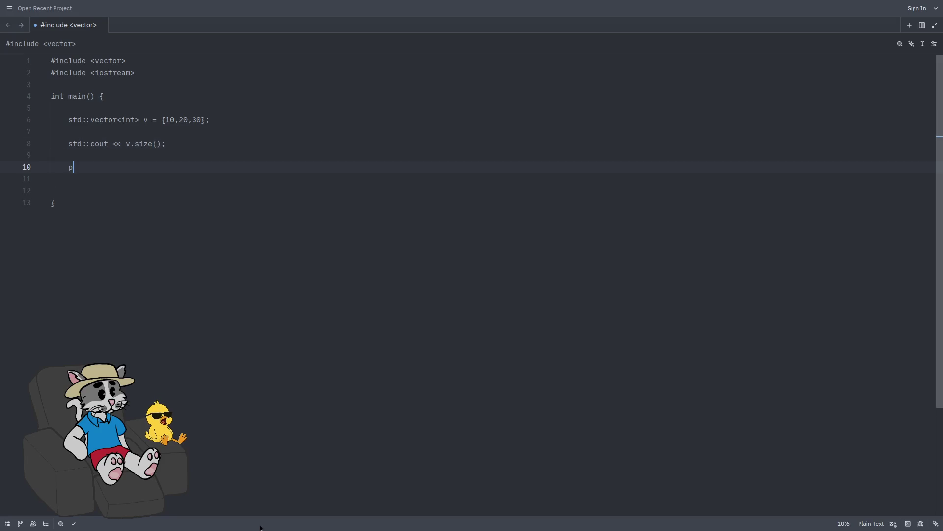
key("BackSpace")
key("BackSpace")
- Add a trial '// igual a 3' comment to the print line, delete it, and tile the editor
double_click(144, 144)
left_click(183, 143)
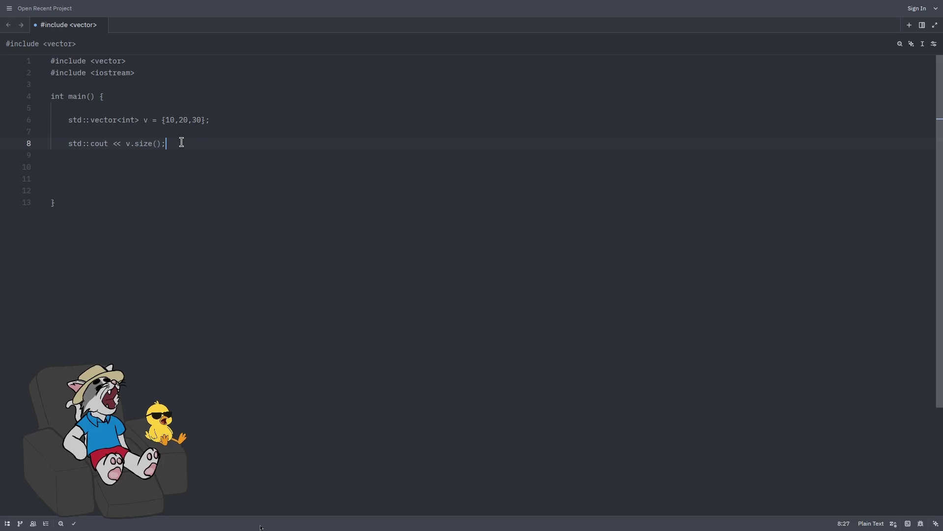
type("// igual á")
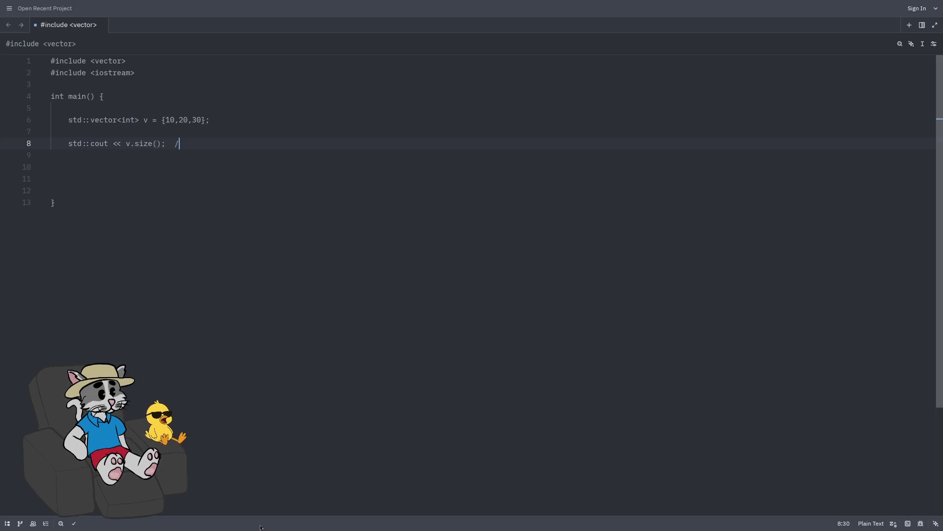
key("BackSpace")
key("BackSpace")
type("a 3")
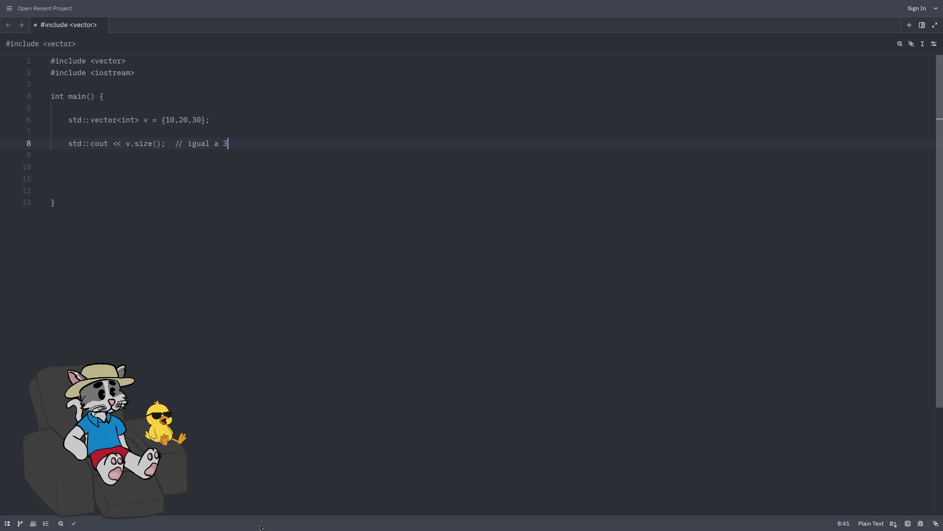
left_click_drag(273, 141, 25, 131)
left_click(298, 149)
mouse_move(297, 147)
left_mouse_down()
mouse_move(178, 155)
mouse_move(234, 143)
left_mouse_up()
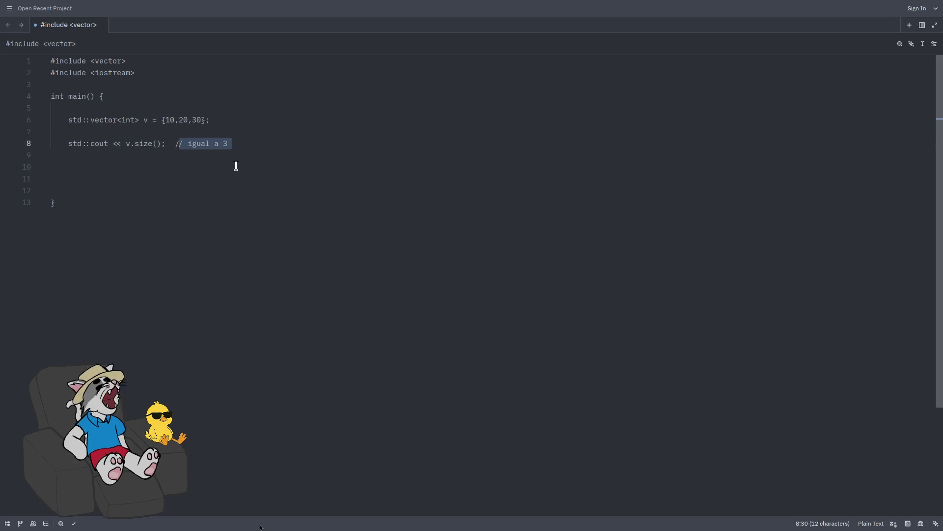
key("BackSpace")
key("BackSpace")
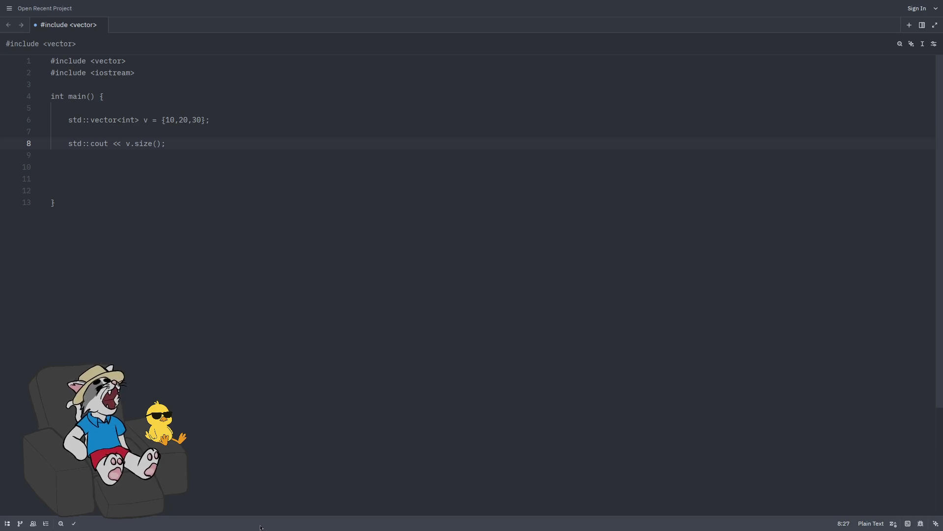
left_click(464, 301)
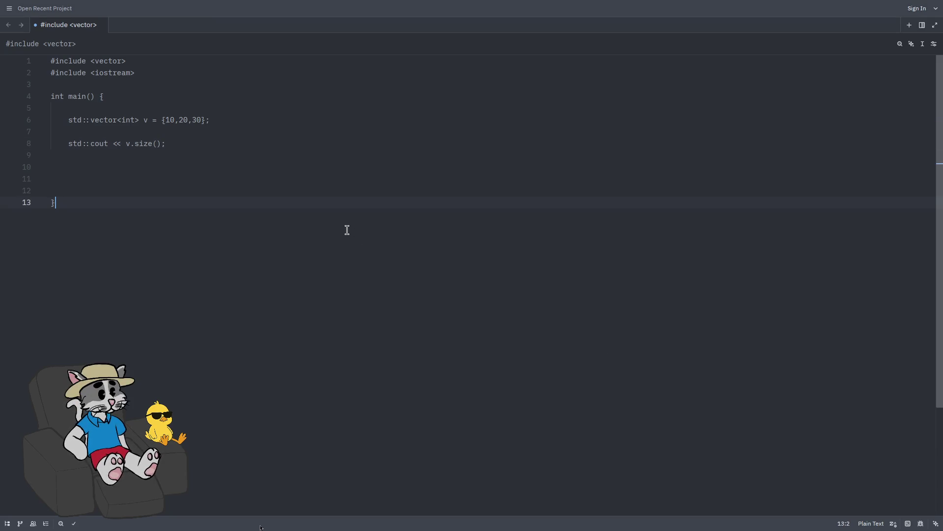
key("super+f")
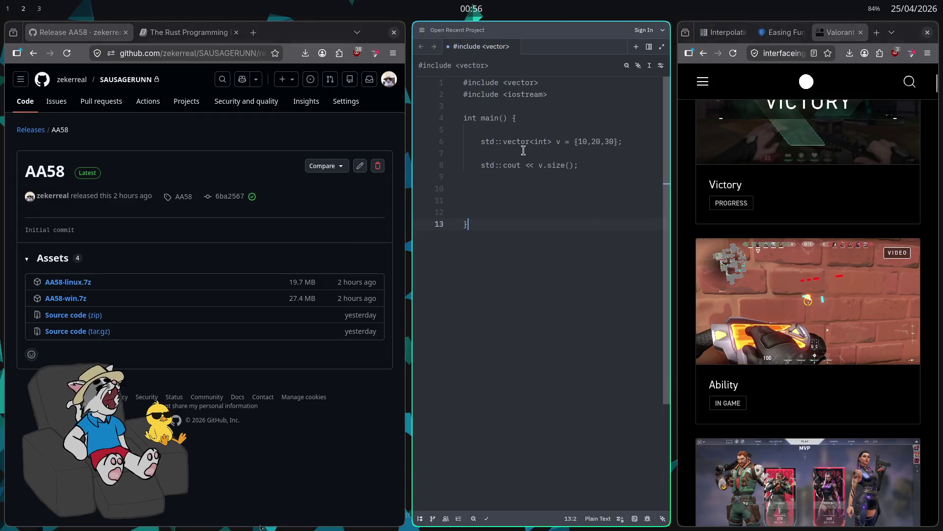
- Close the Zed editor, relaunching and closing it once more
key("ctrl+q")
key("super+d")
type("zed")
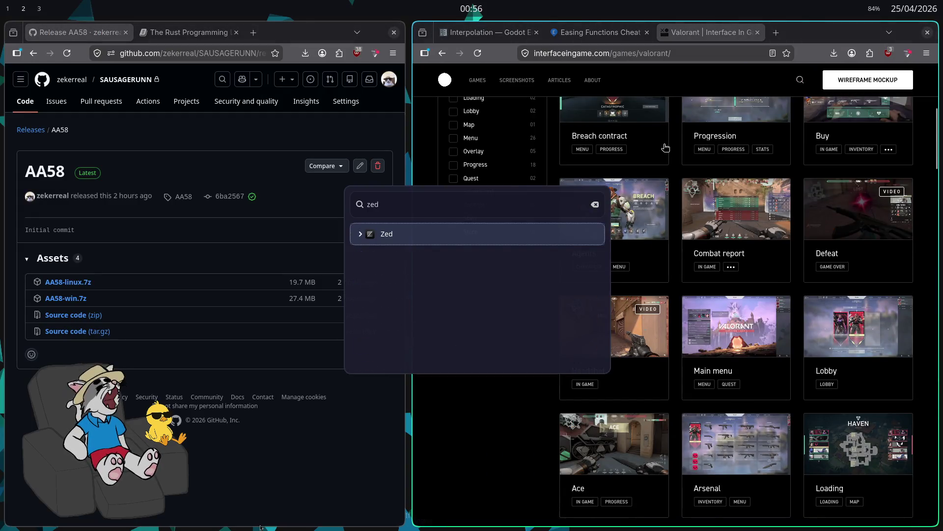
key("Return")
key("ctrl+q")
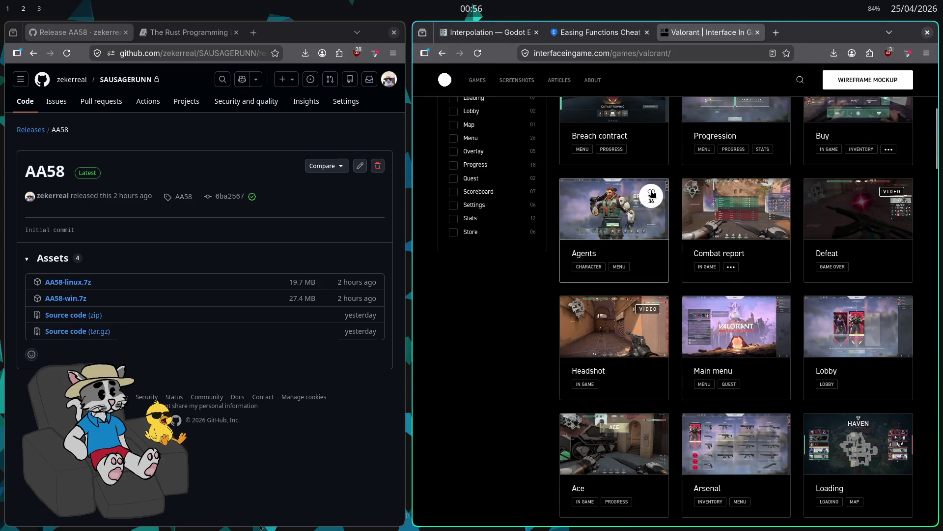
- Open ChatGPT in a new private browser window filling the screen
key("ctrl+shift+p")
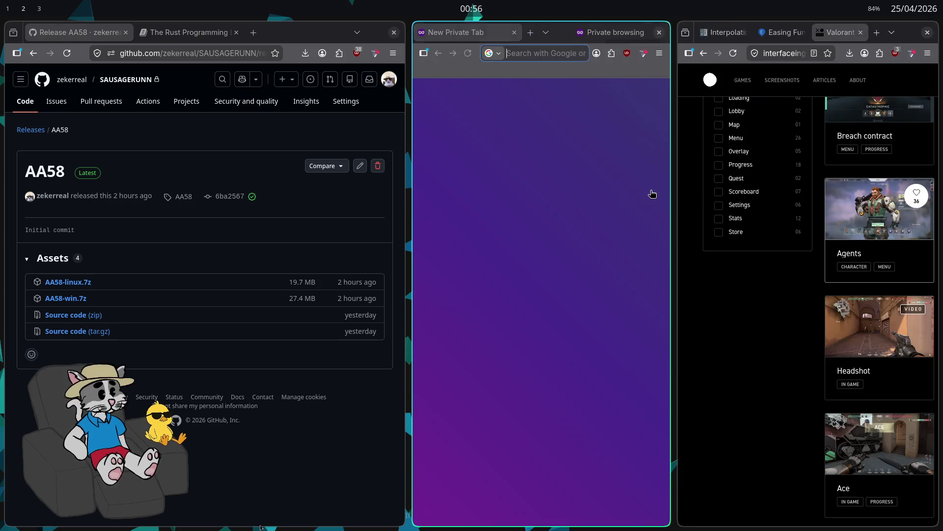
type("chatgpt.com/")
key("Return")
key("super+f")
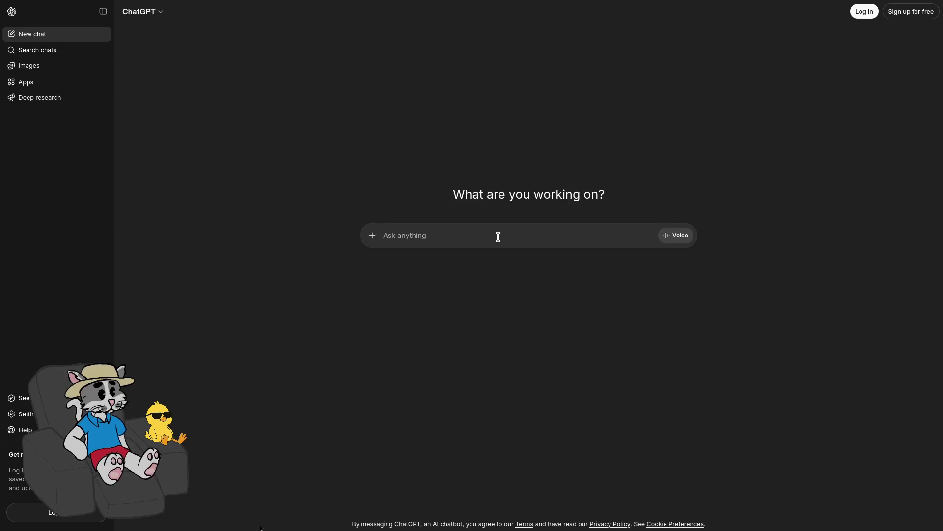
- Enter 'faça uma tabela com pros e contras das seguintes linguagens:' with the list ending 'rust, odin e go'
type("faça uma tabela ")
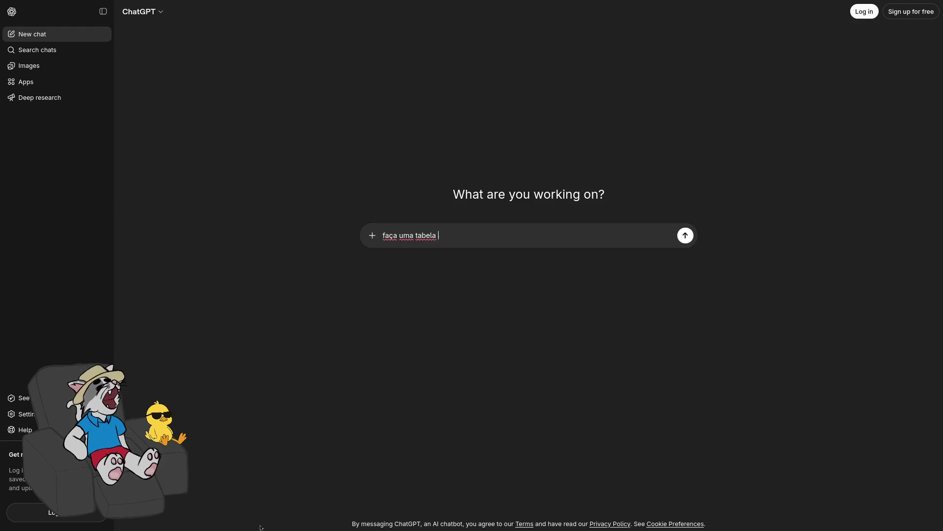
type("com pros e contras das seguintes linguagen")
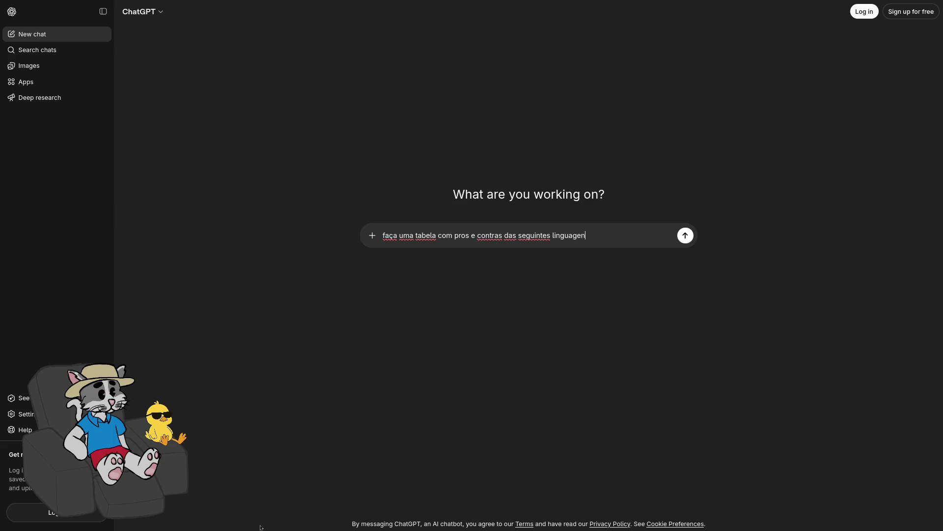
type("s:")
key("shift+Return")
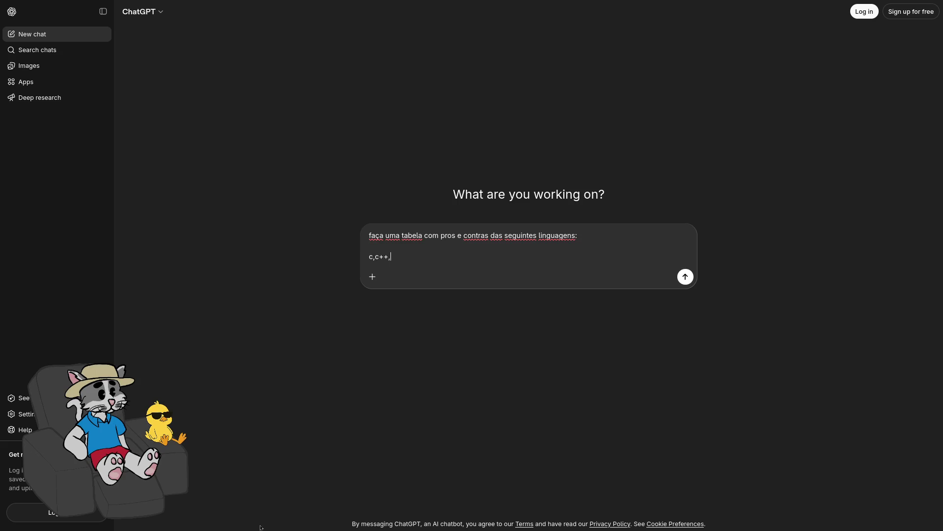
type("g,rust,")
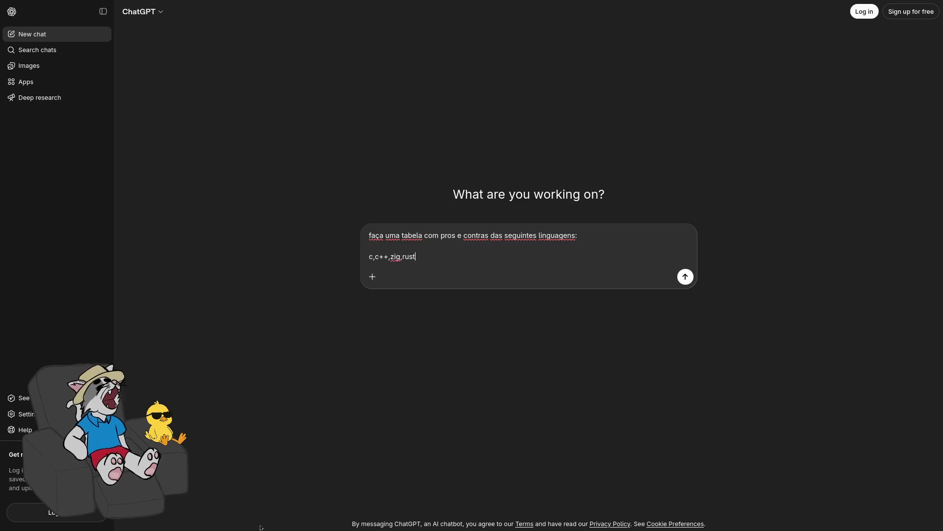
type("odin,g")
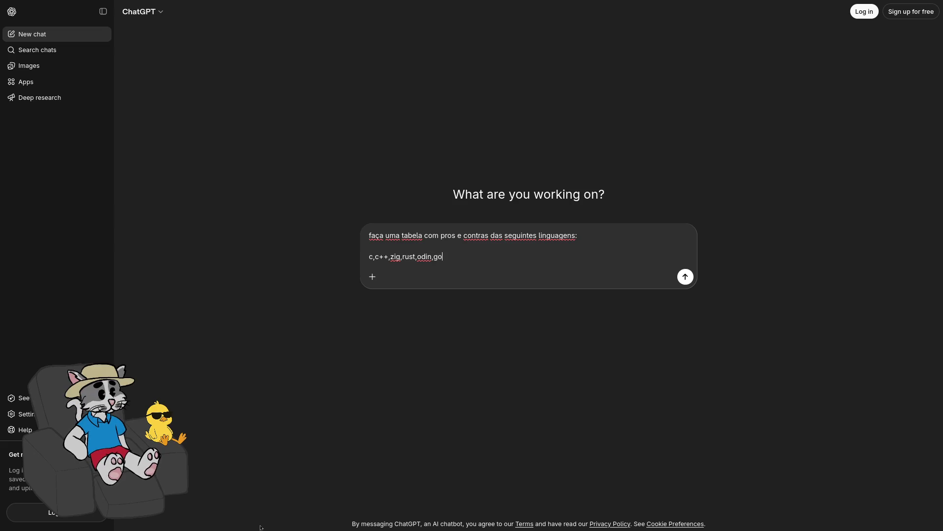
key("BackSpace")
key("BackSpace")
type("e g")
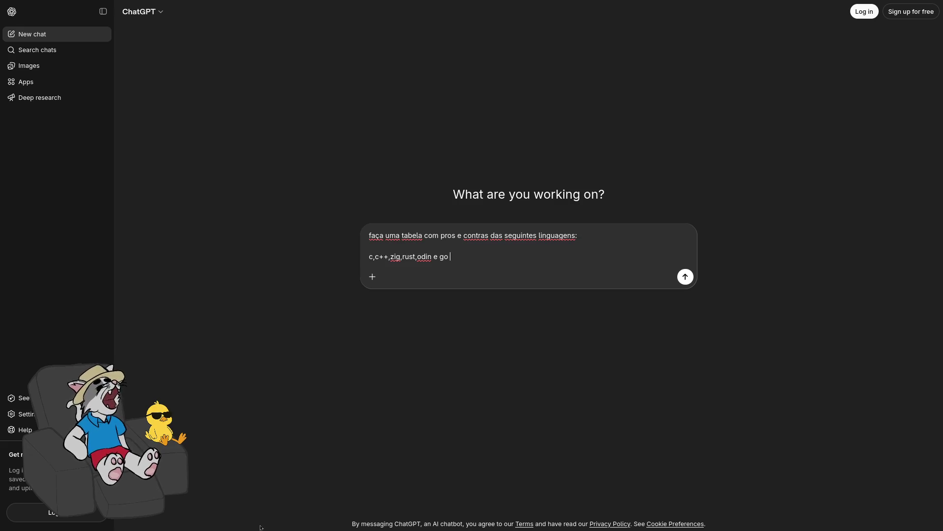
key("Return")
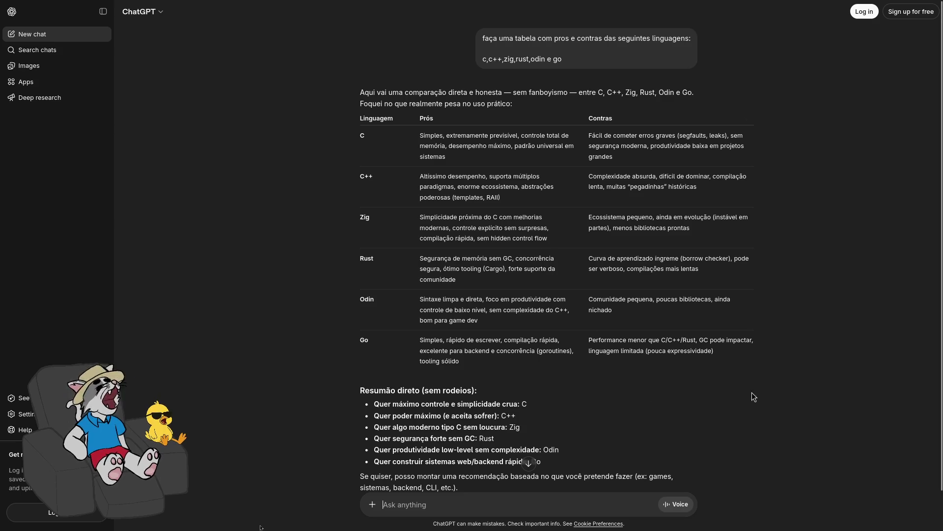
scroll(732, 408, "down", 1)
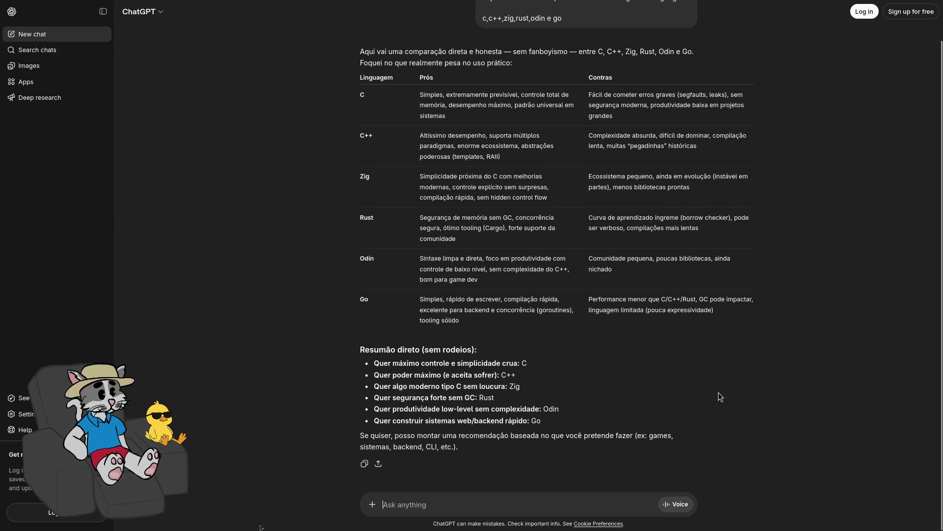
mouse_move(637, 423)
left_mouse_down()
mouse_move(487, 415)
mouse_move(464, 384)
left_mouse_up()
left_click(528, 391)
left_click_drag(746, 275, 300, 252)
mouse_move(757, 317)
left_mouse_down()
mouse_move(639, 162)
mouse_move(747, 71)
left_mouse_up()
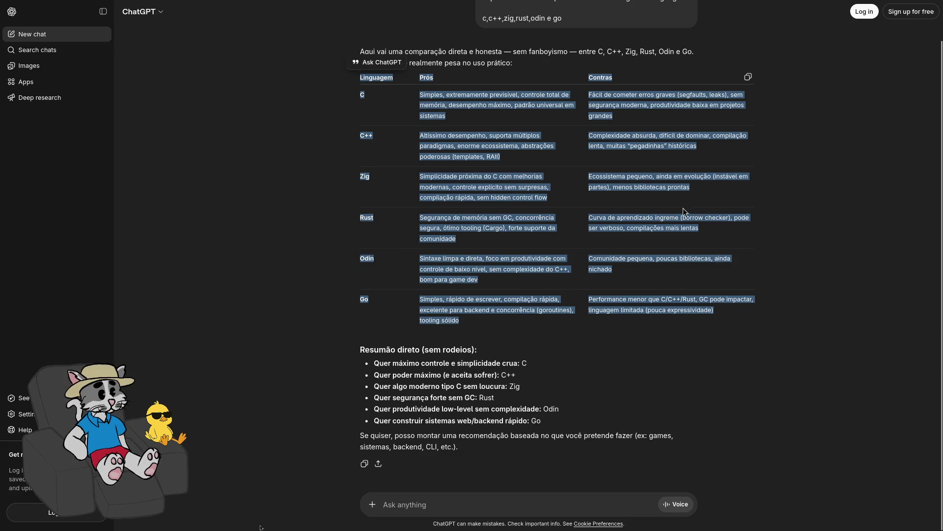
left_click(589, 161)
double_click(362, 94)
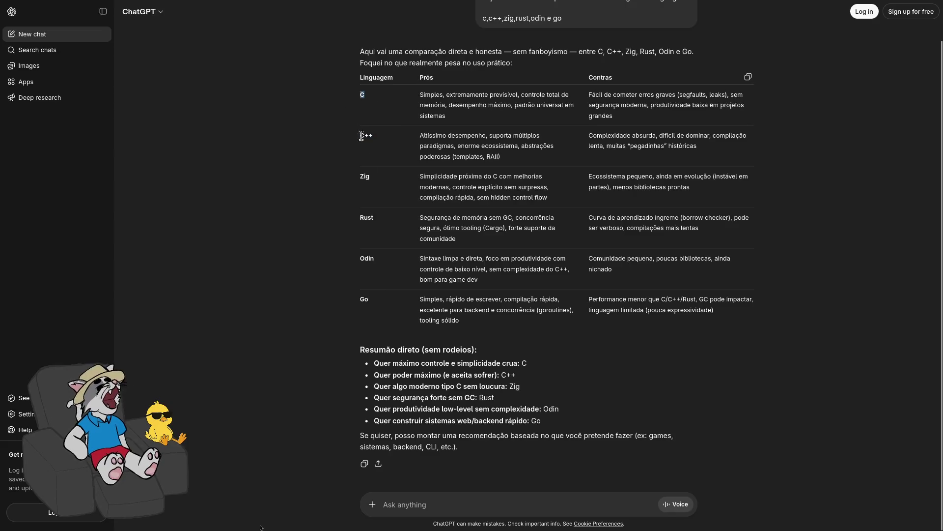
double_click(361, 217)
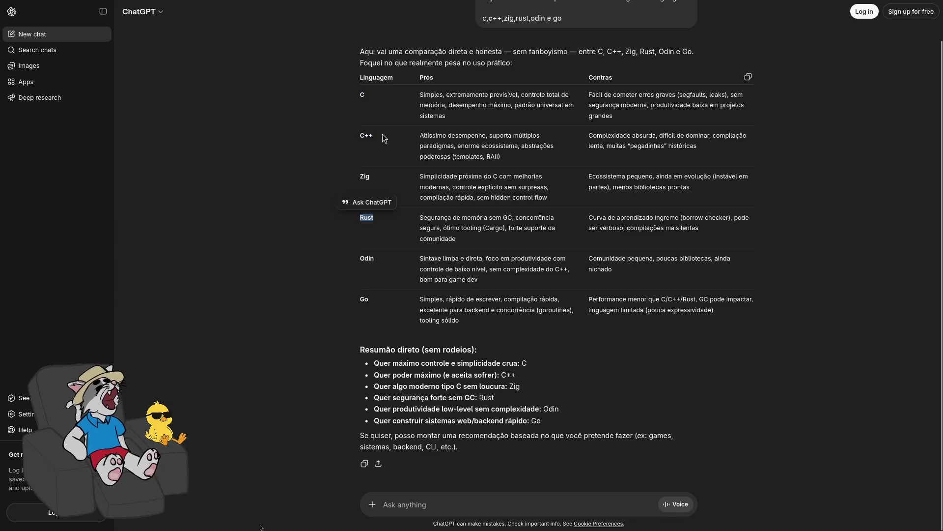
double_click(366, 135)
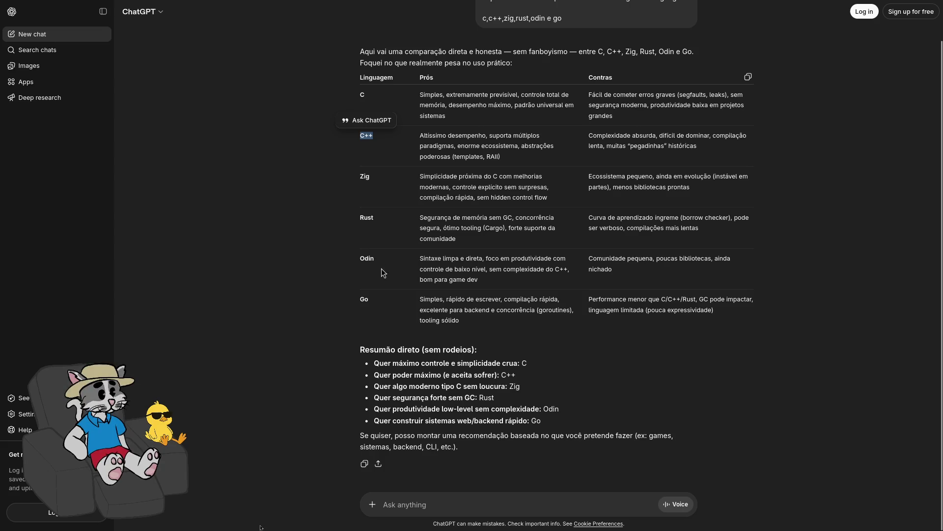
double_click(380, 301)
left_click_drag(726, 336, 360, 293)
left_click(374, 284)
double_click(367, 258)
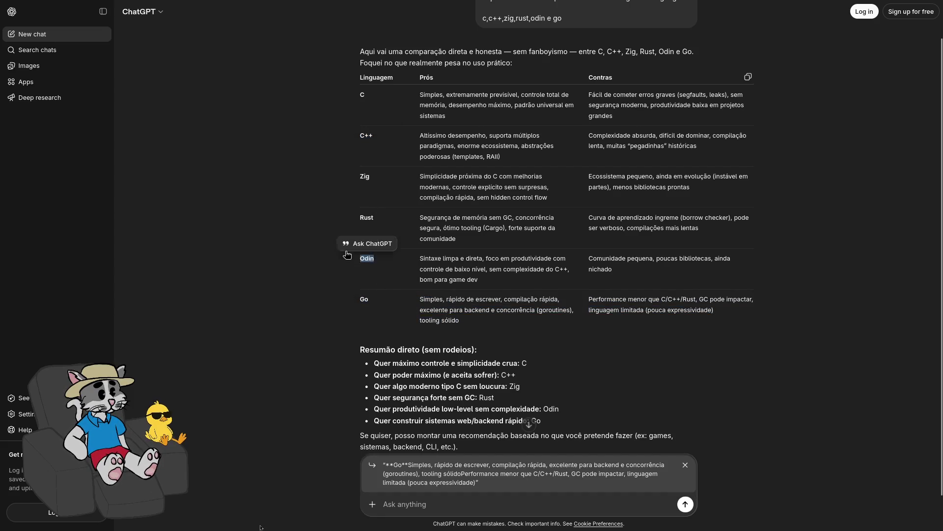
left_click(688, 465)
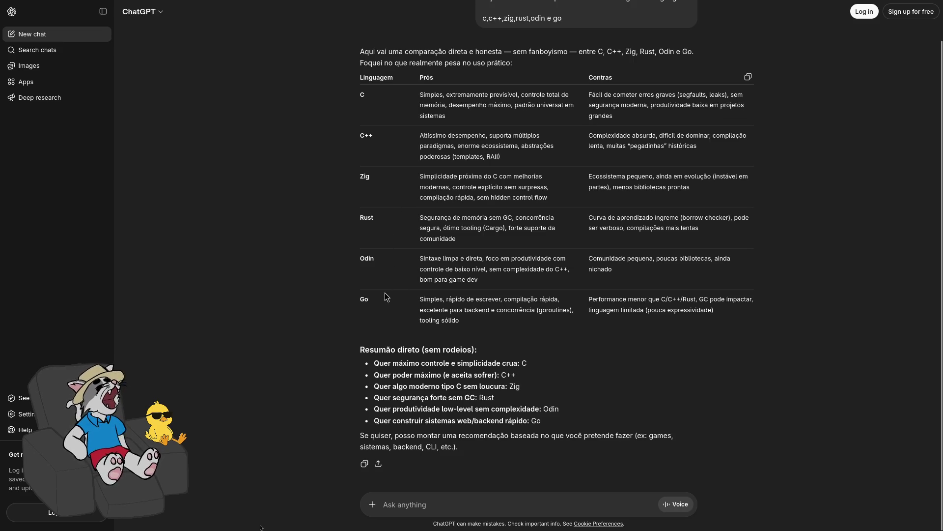
left_click(361, 301)
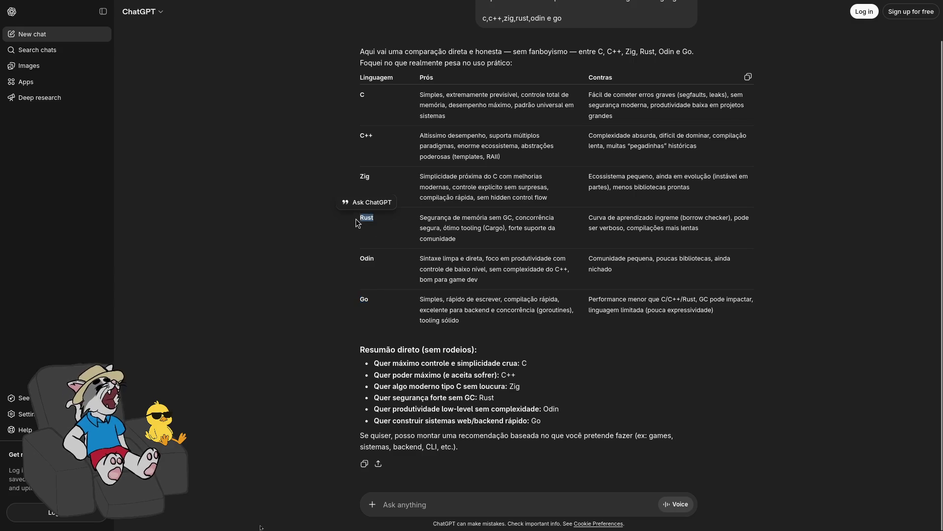
left_click_drag(376, 98, 369, 102)
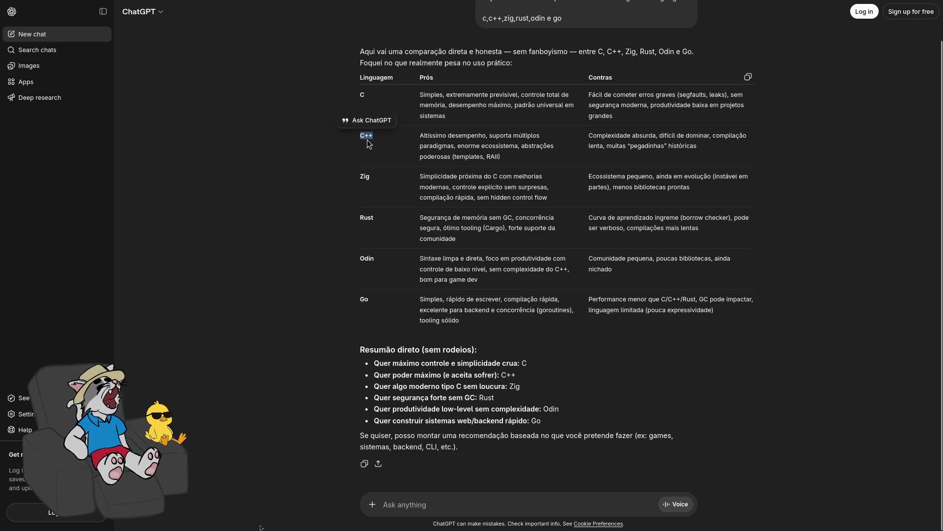
left_click_drag(350, 179, 364, 183)
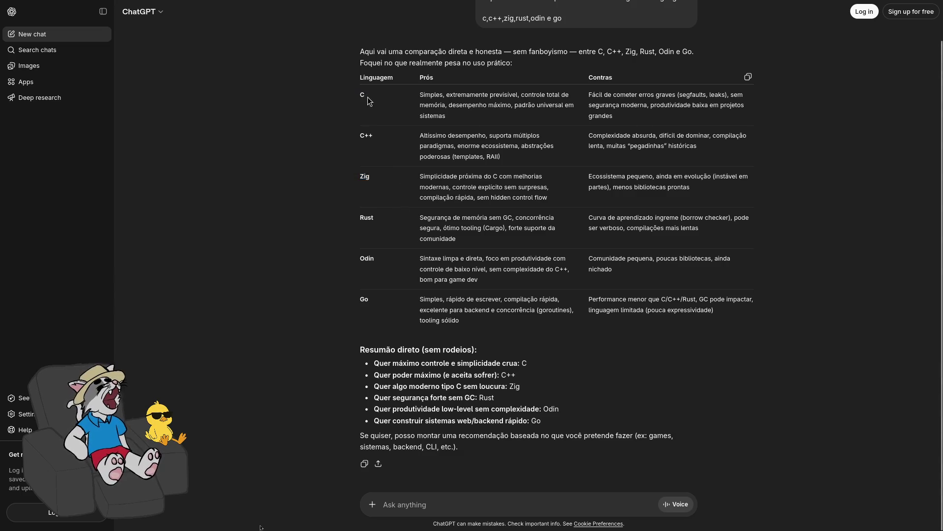
double_click(367, 259)
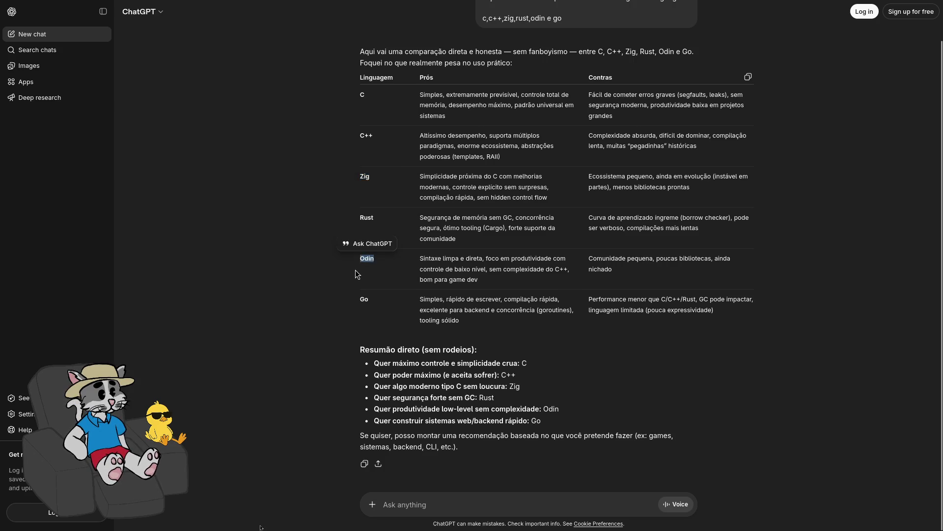
mouse_move(334, 28)
left_click(278, 29)
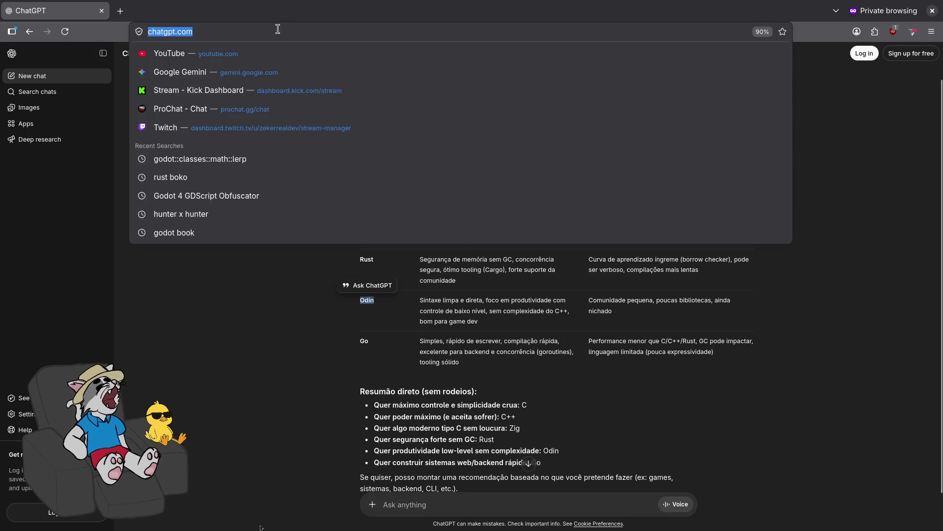
- Ask 'quais jogos foram feitos com odin?' and choose to stay logged out
left_click(507, 496)
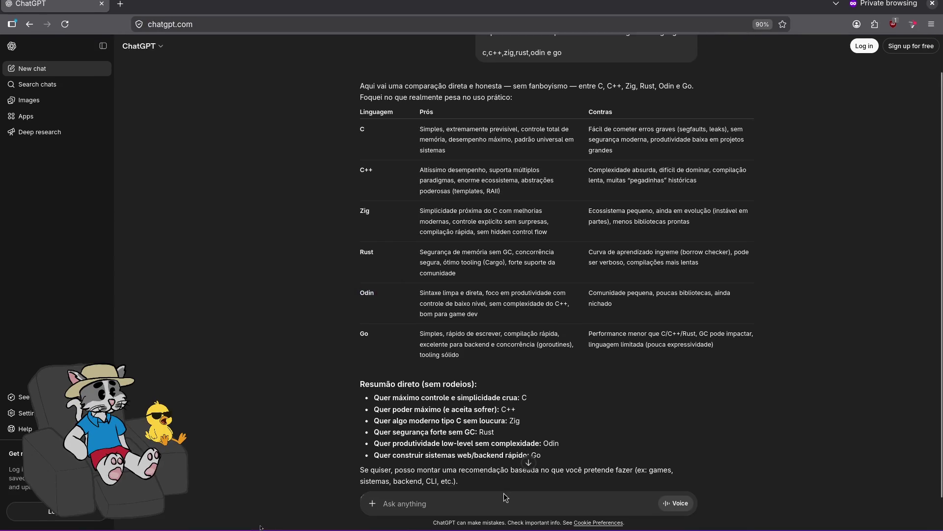
type("q")
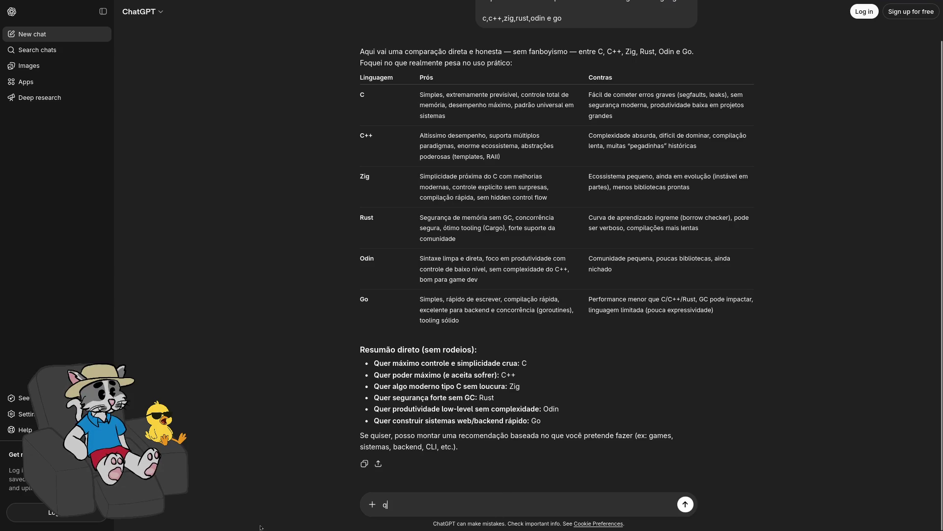
type("uais jogos foram feitos com od")
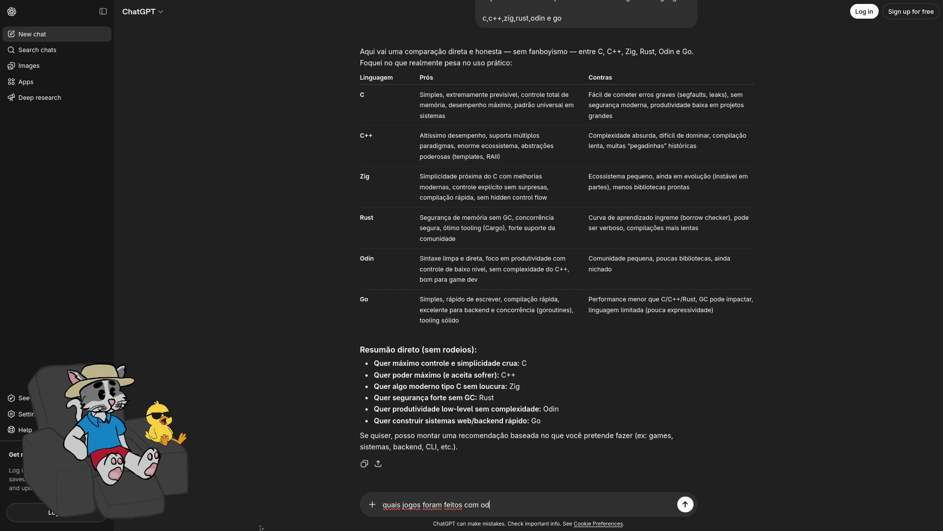
key("Return")
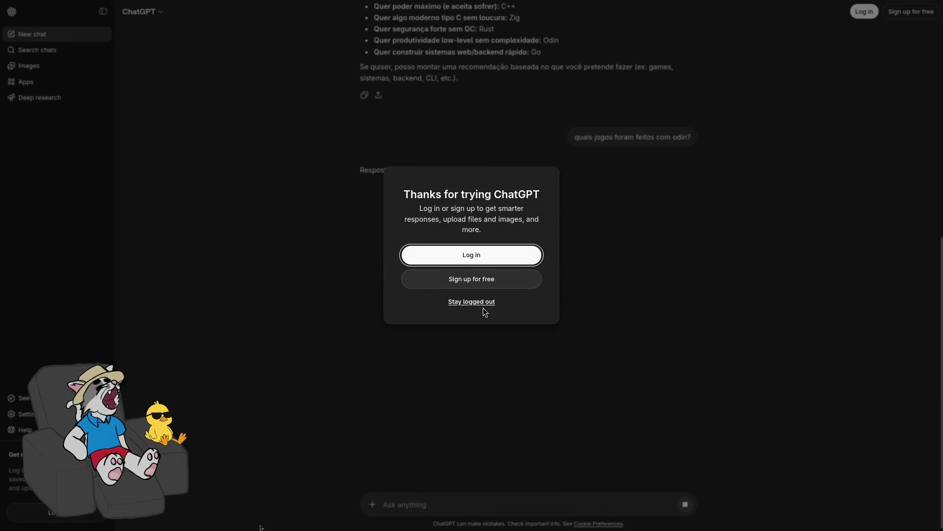
left_click(481, 305)
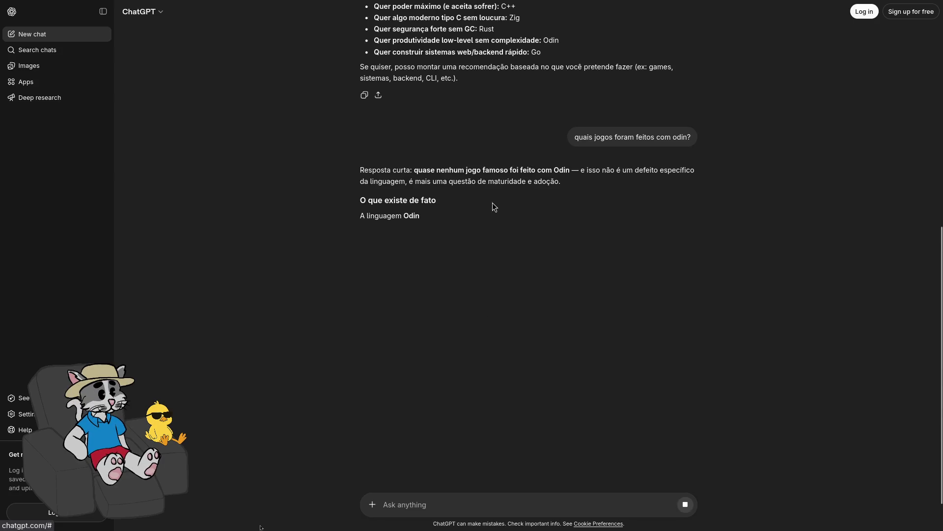
- Highlight the claim that almost no famous game uses Odin, then start typing 'me fala os jogos comassim'
left_click_drag(554, 181, 406, 146)
left_click(565, 188)
mouse_move(572, 170)
left_mouse_down()
mouse_move(398, 161)
mouse_move(413, 169)
left_mouse_up()
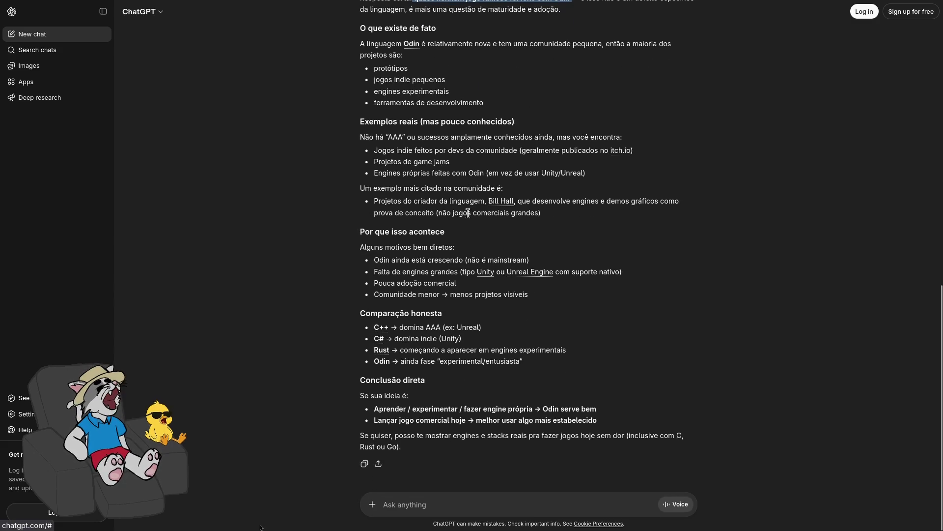
left_click(504, 498)
type("me fal")
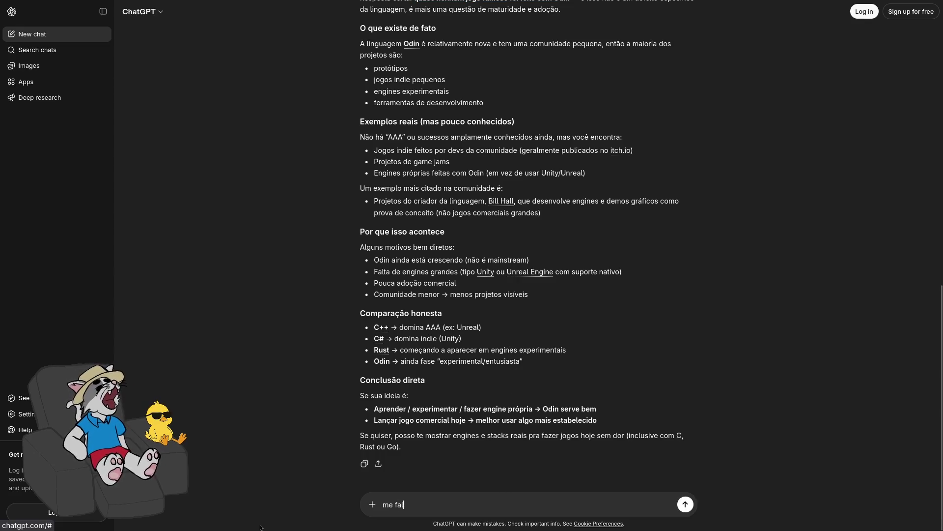
type("a os jogos comassim")
- Send the follow-up, select the Zig section of the game list, and open the Dome Keeper panel
key("Return")
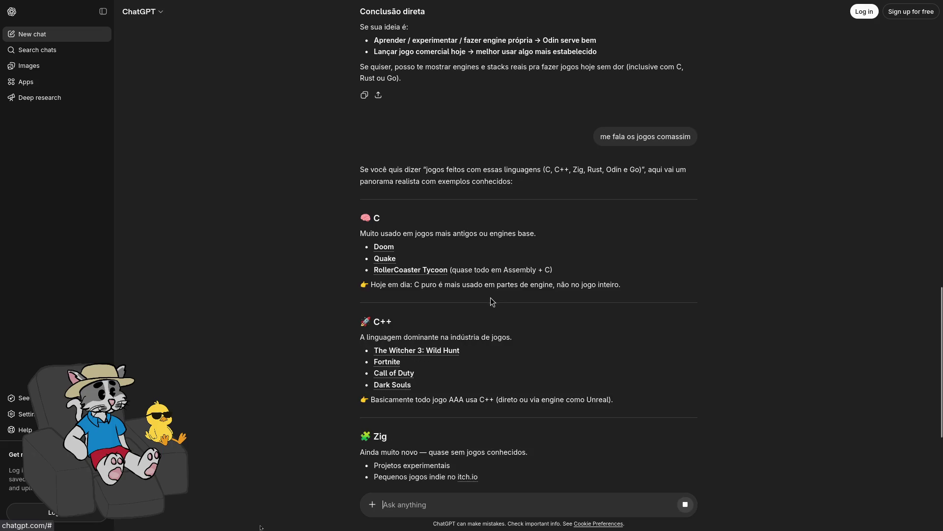
left_click_drag(512, 339, 349, 287)
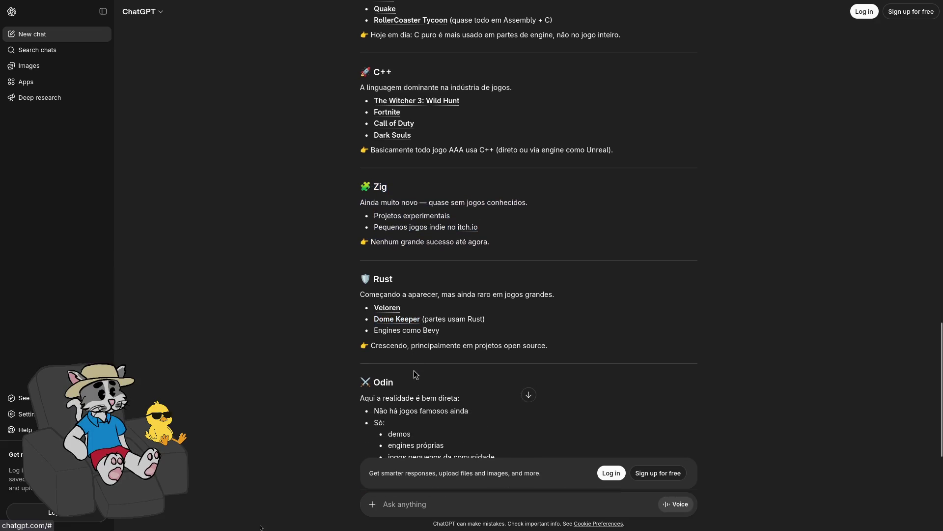
left_click(410, 318)
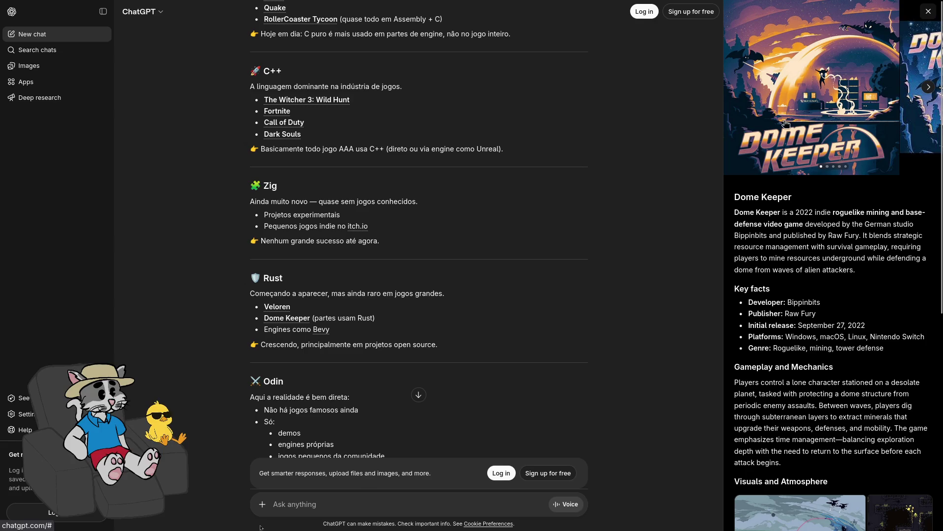
left_click(856, 152)
left_click(924, 265)
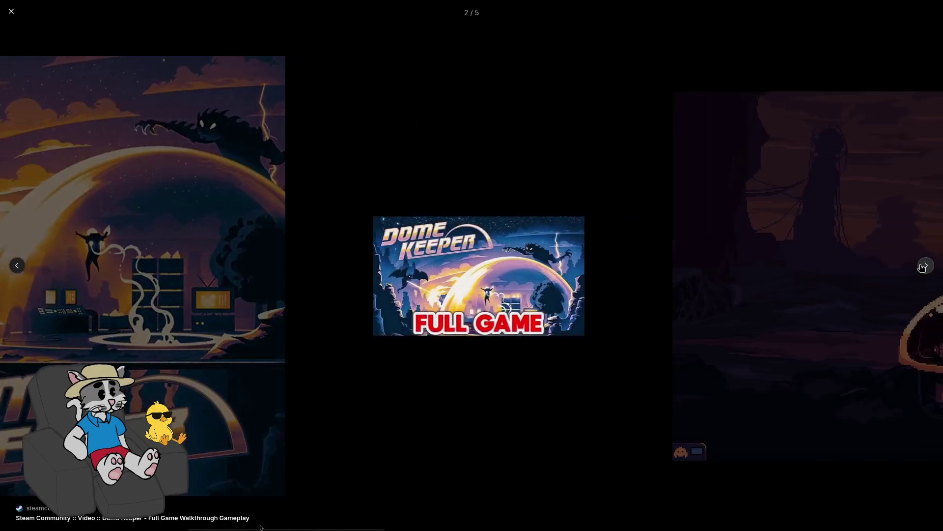
left_click(924, 265)
left_click(923, 266)
key("Escape")
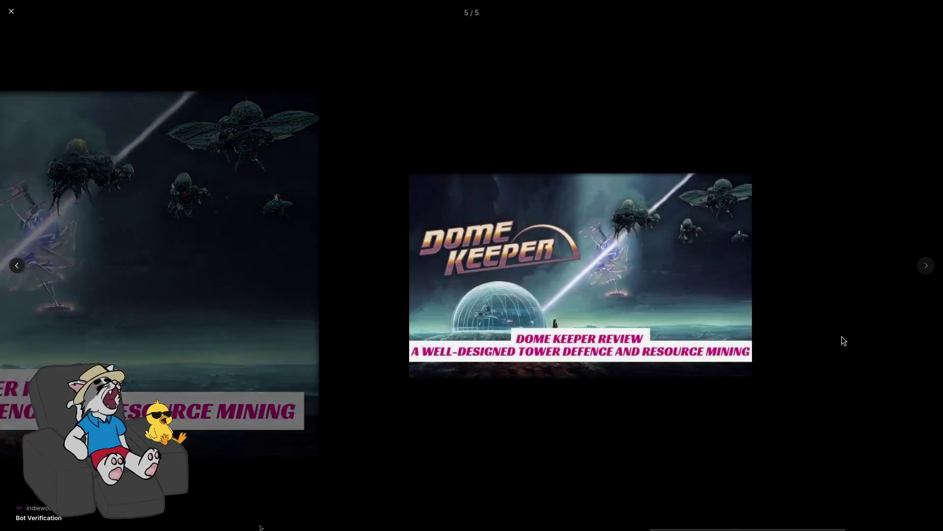
scroll(511, 313, "down", 1)
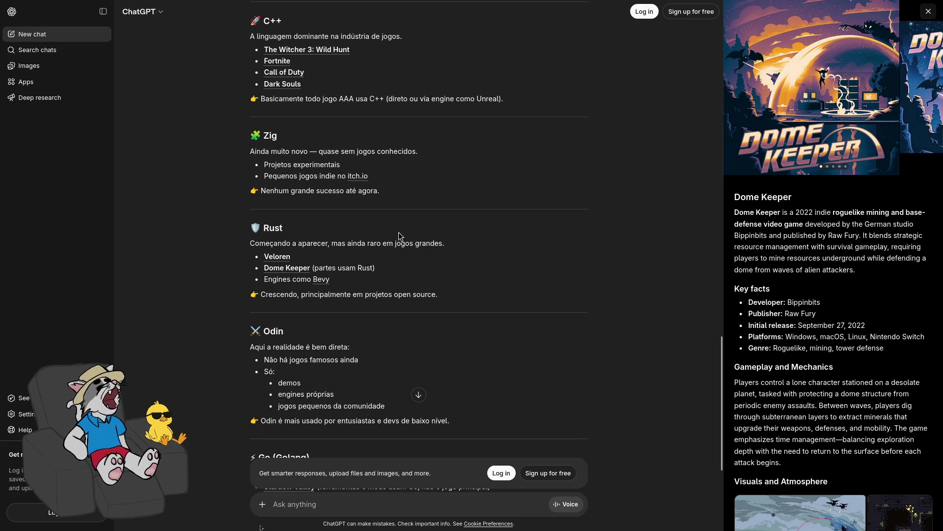
scroll(400, 234, "down", 1)
scroll(400, 234, "down", 3)
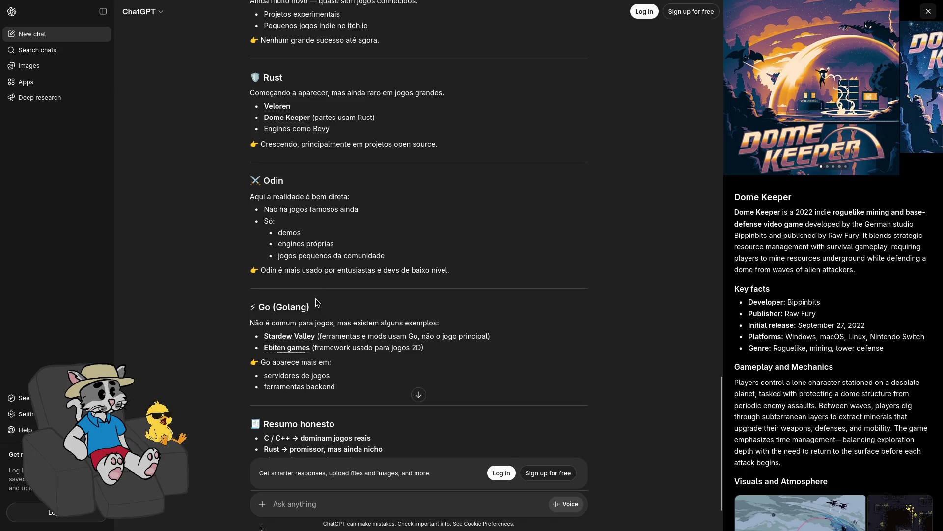
scroll(302, 302, "down", 2)
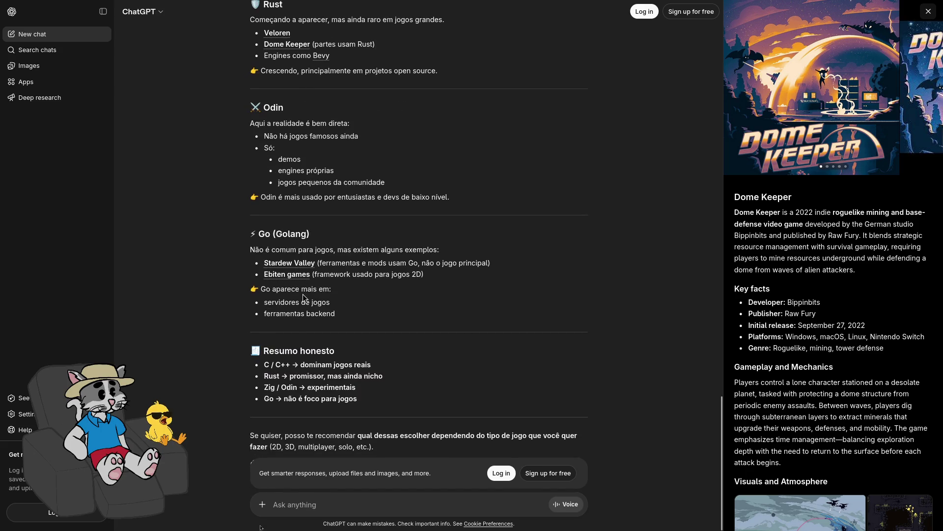
scroll(298, 287, "up", 12)
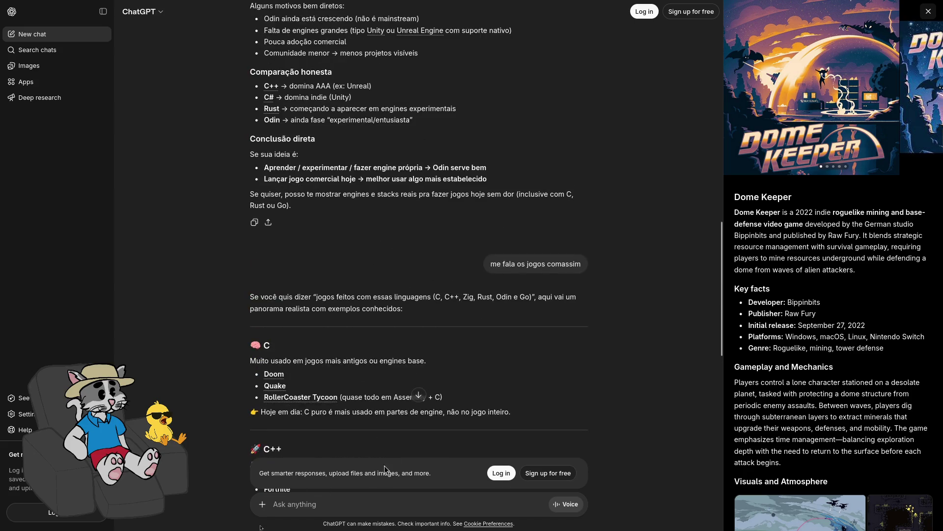
- Ask whether Unreal's CEO wants to change language and open the Verse information panel
type("ceo da unreal tava querendo mudar a l")
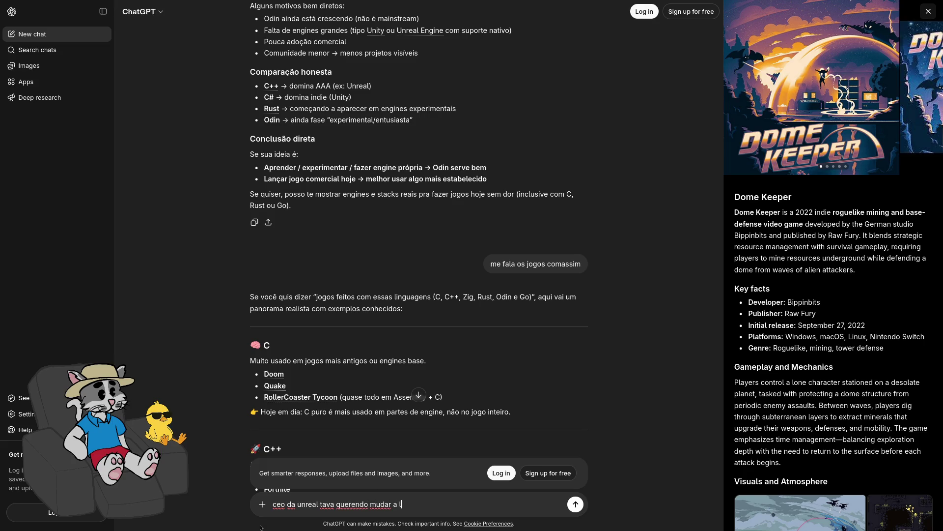
type("inguagem?")
key("Return")
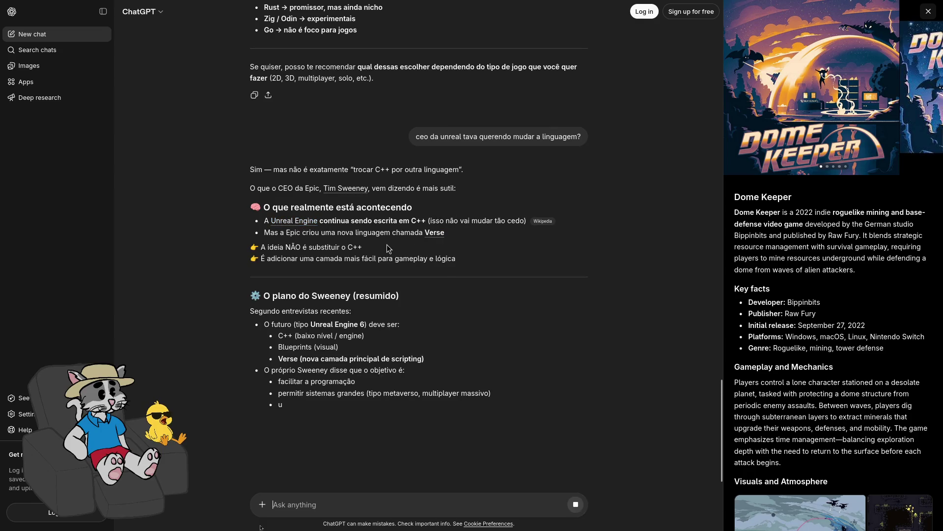
left_click(439, 235)
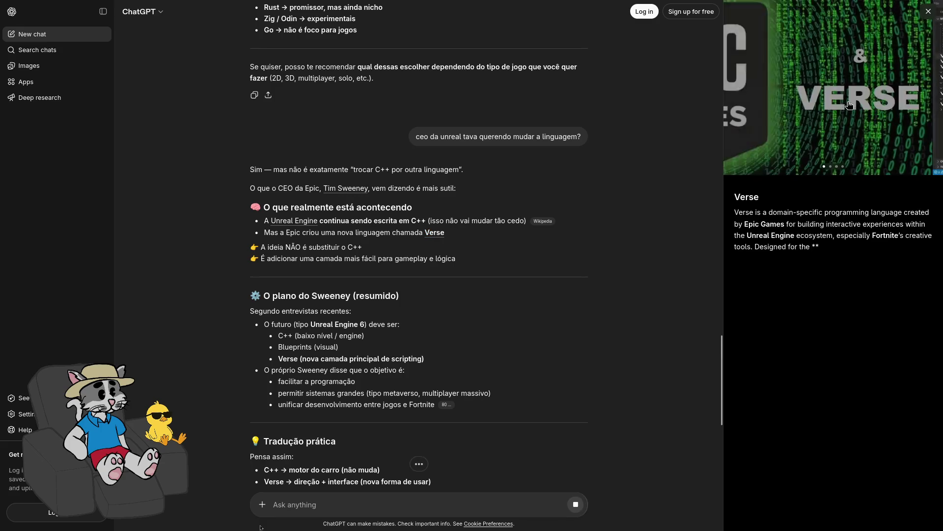
- Page through the Verse images full screen to 4/4, then close the viewer and Verse panel
left_click(921, 92)
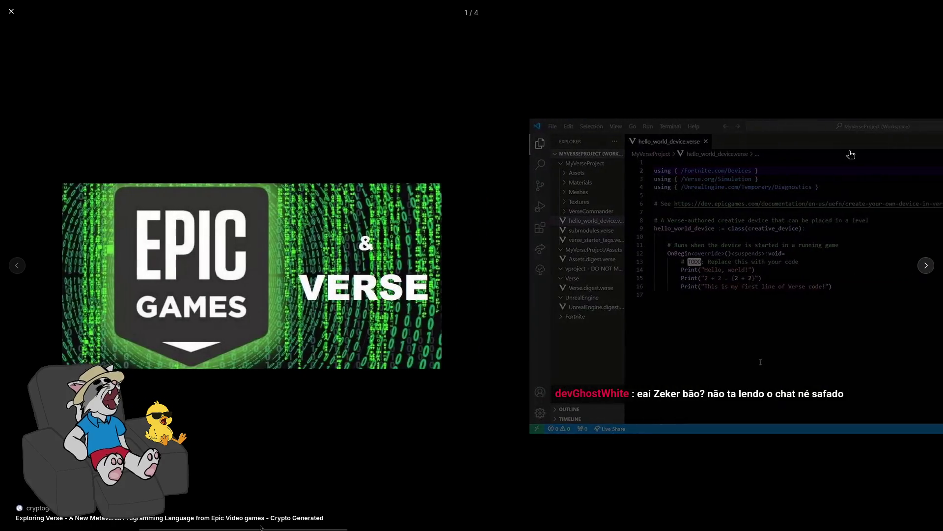
left_click(927, 266)
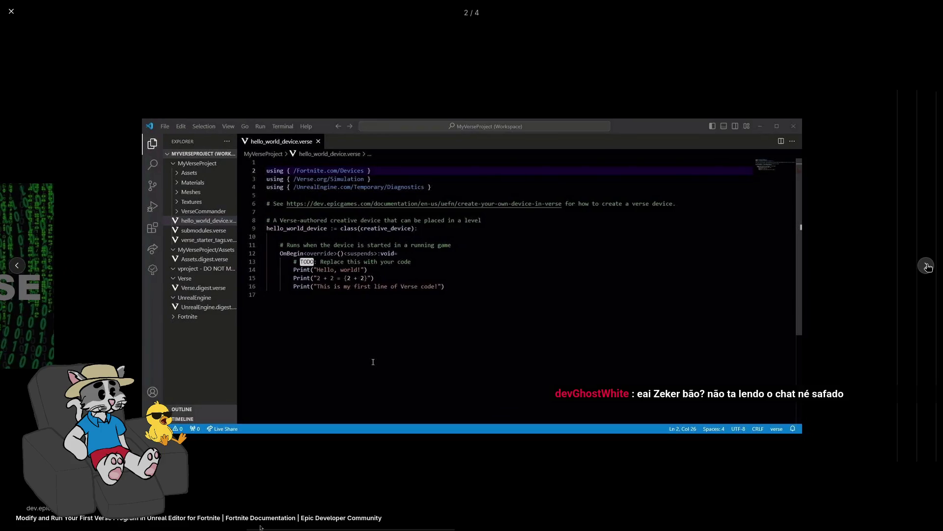
left_click(917, 263)
left_click(915, 261)
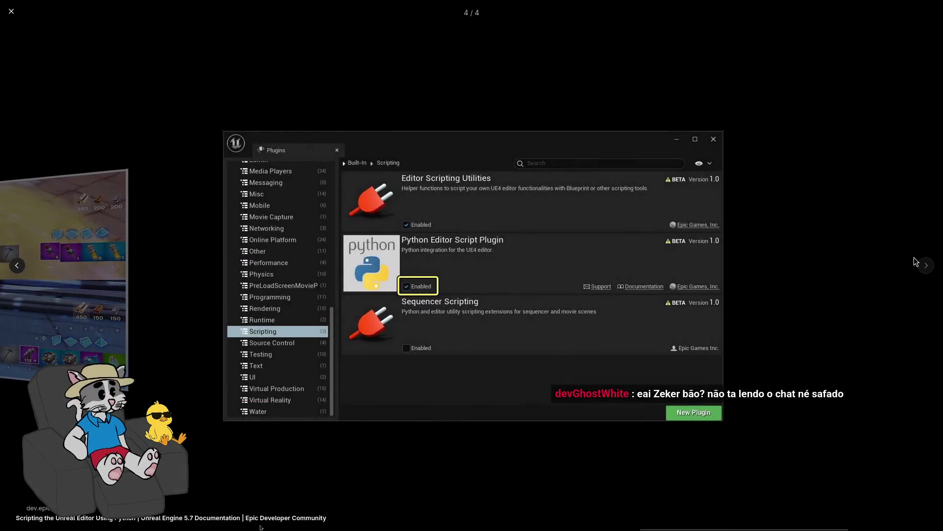
left_click(914, 261)
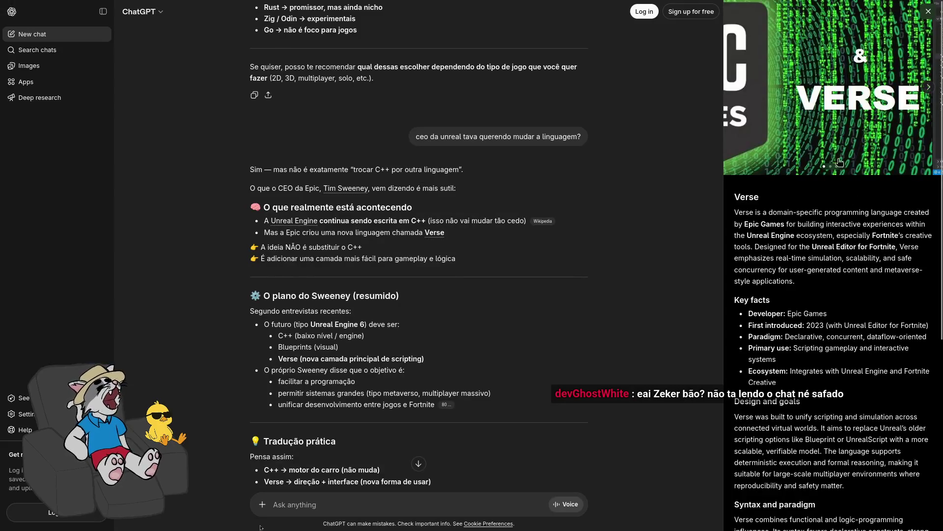
key("Escape")
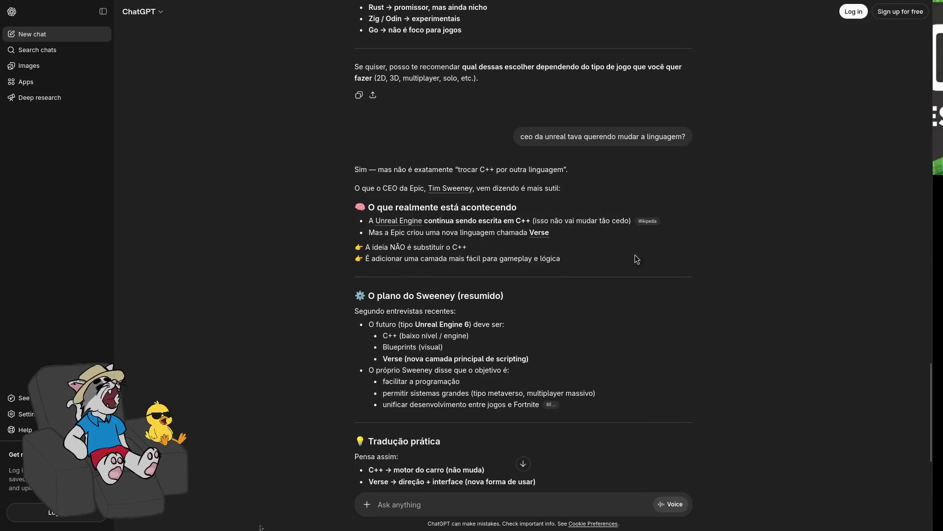
- Scroll through the reply about Unreal and Verse to its summary, then exit fullscreen to the tiled desktop
scroll(565, 295, "down", 1)
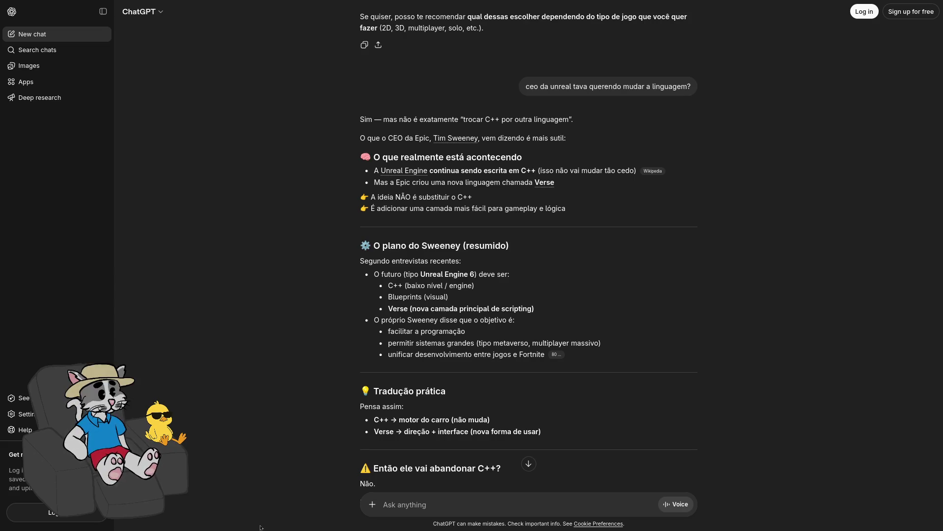
scroll(628, 340, "down", 5)
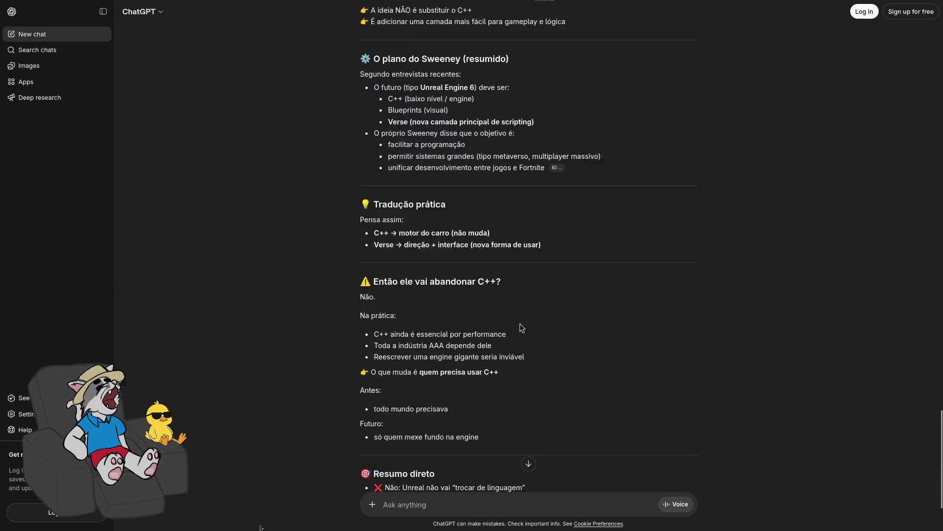
scroll(574, 344, "down", 2)
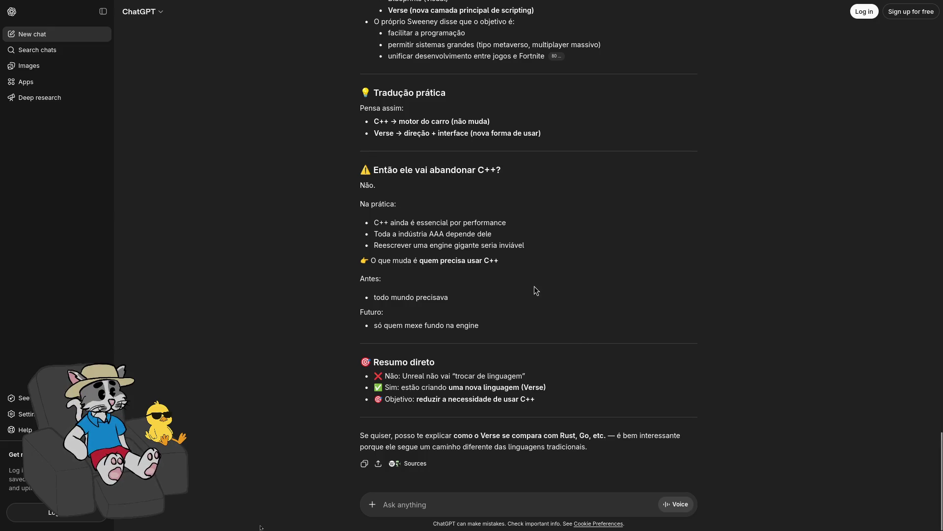
scroll(534, 290, "up", 1)
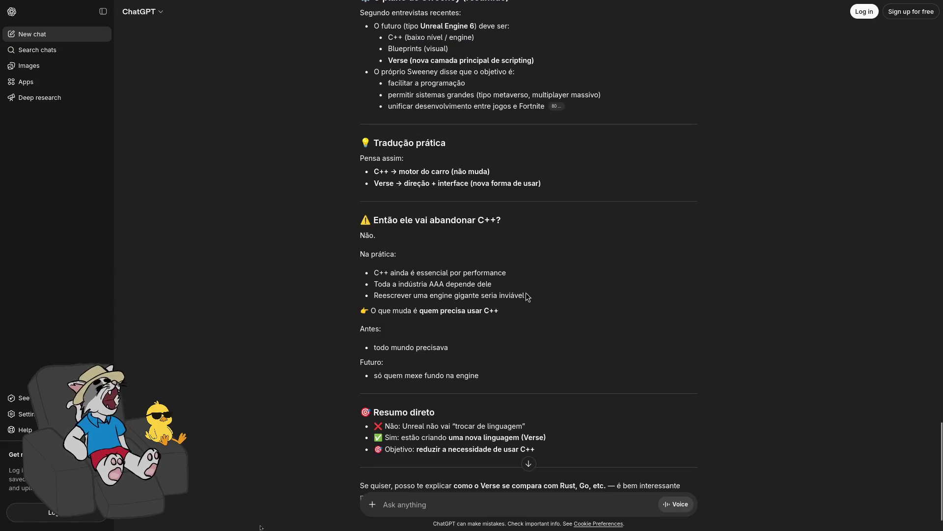
scroll(518, 292, "down", 1)
key("F11")
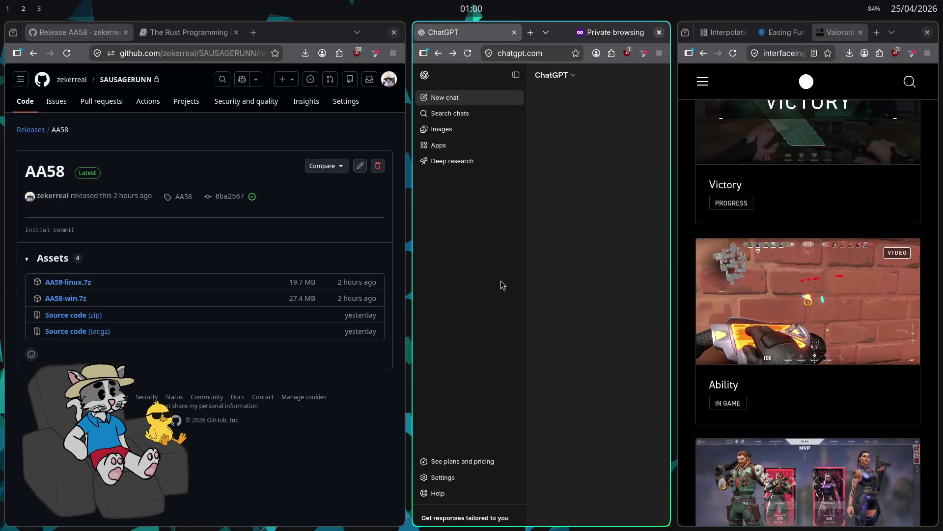
- Close the ChatGPT window and bring the Godot window fullscreen on its workspace
key("ctrl+shift+w")
key("super+2")
key("super+3")
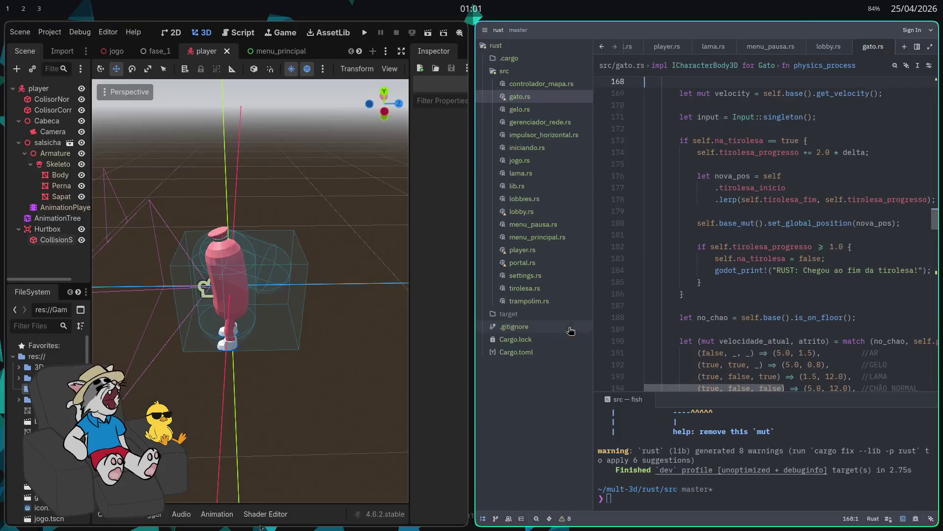
key("super+2")
key("super+f")
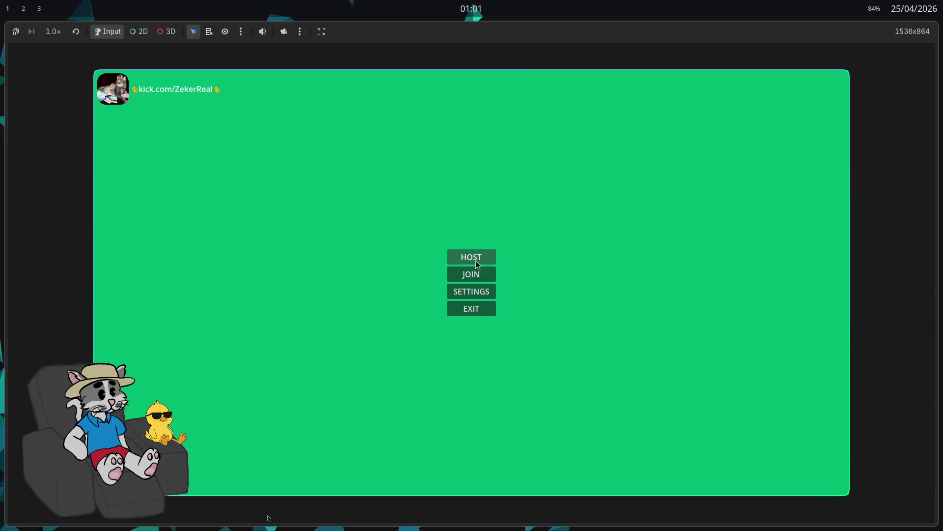
- Host and start a multiplayer match, cross the light-blue slab and jump onto the brown block
left_click(472, 258)
left_click(742, 482)
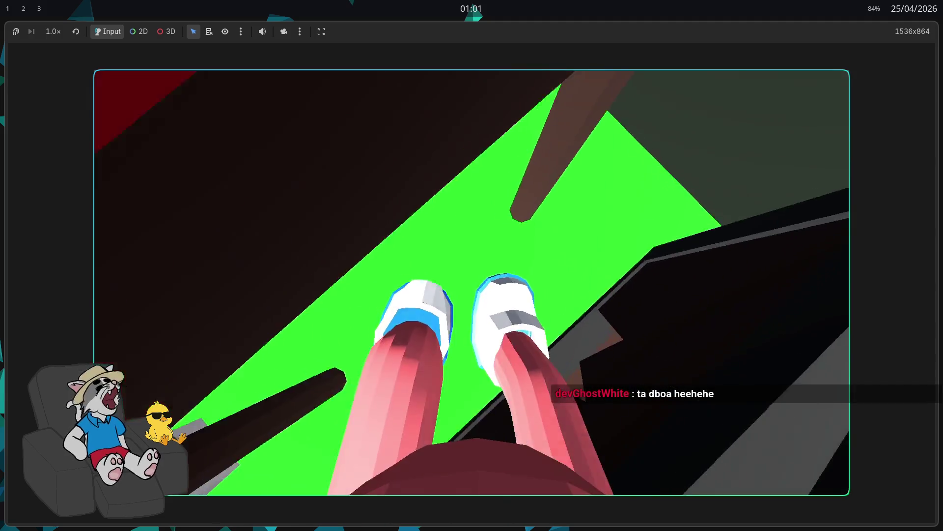
key("w")
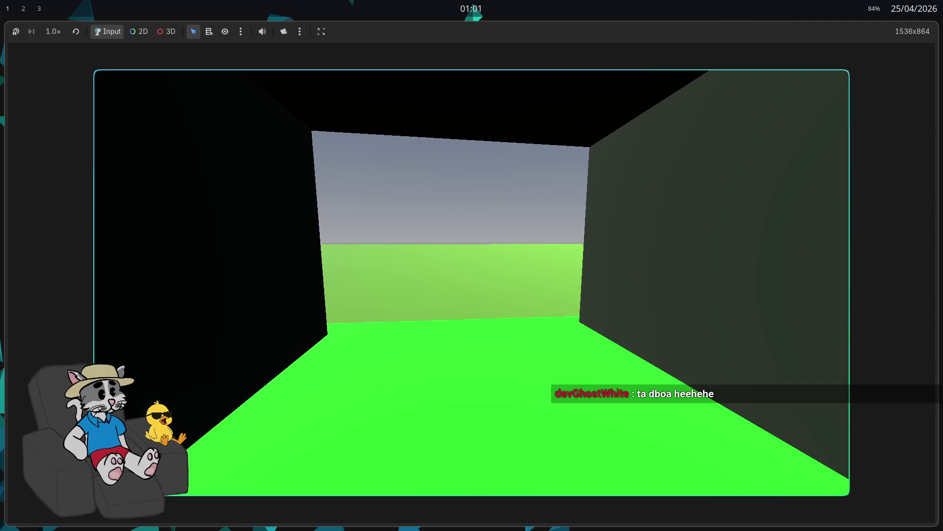
key("w")
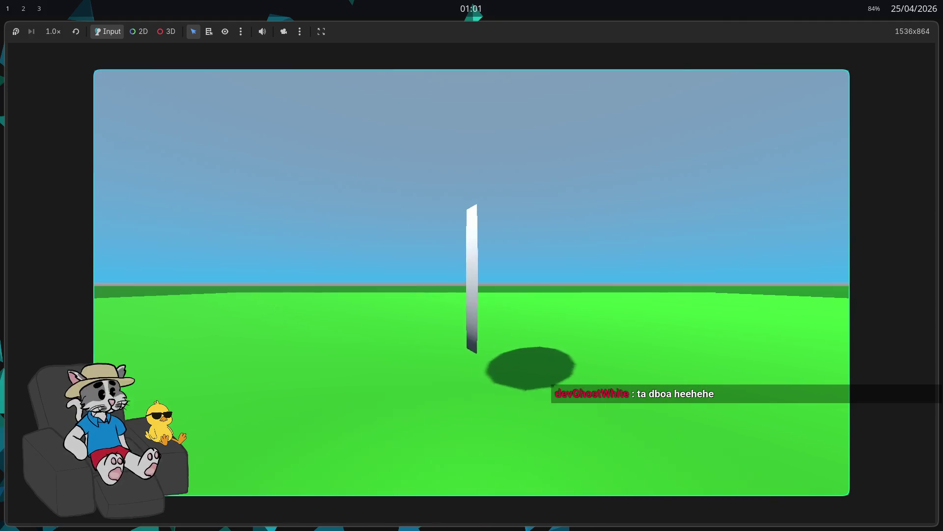
key("Left")
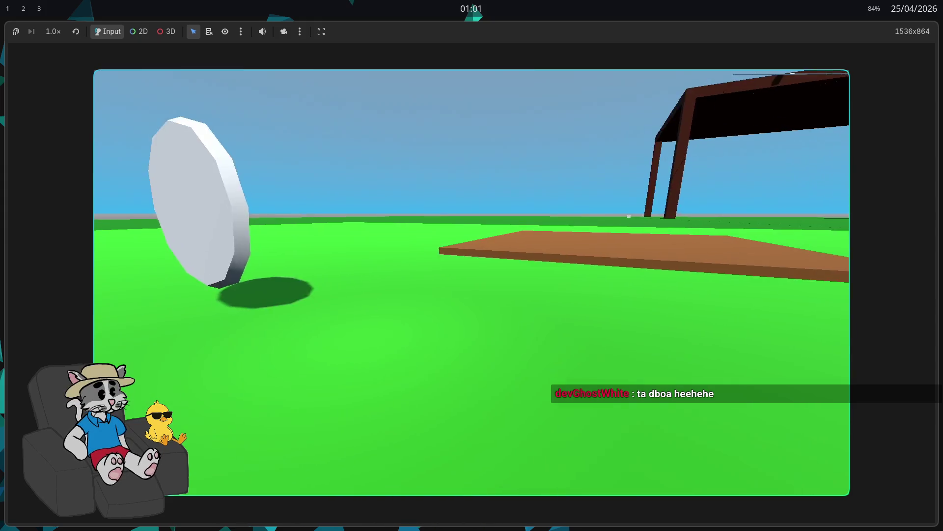
key("Left")
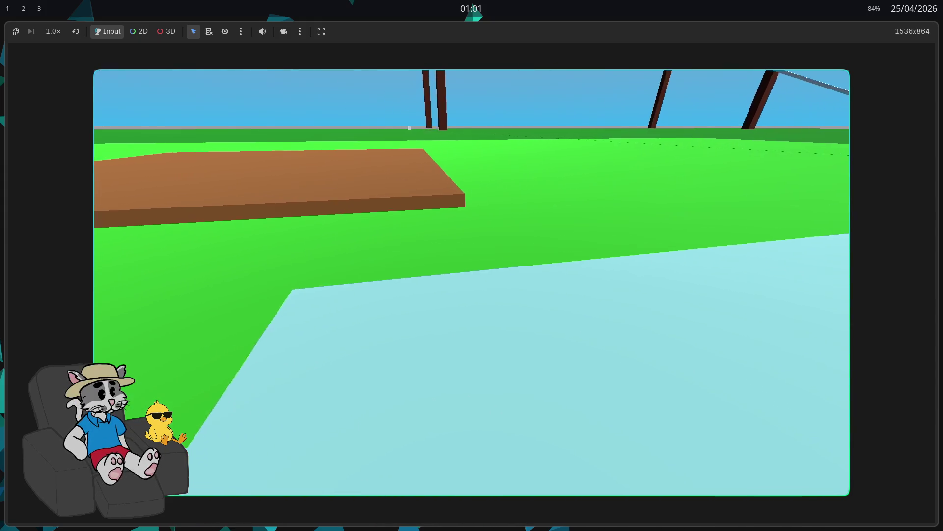
key("Left")
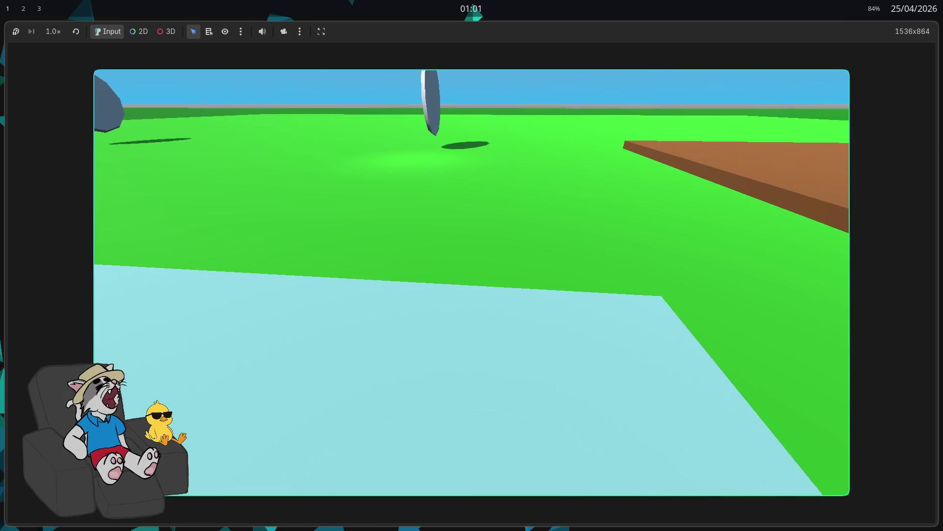
key("Right")
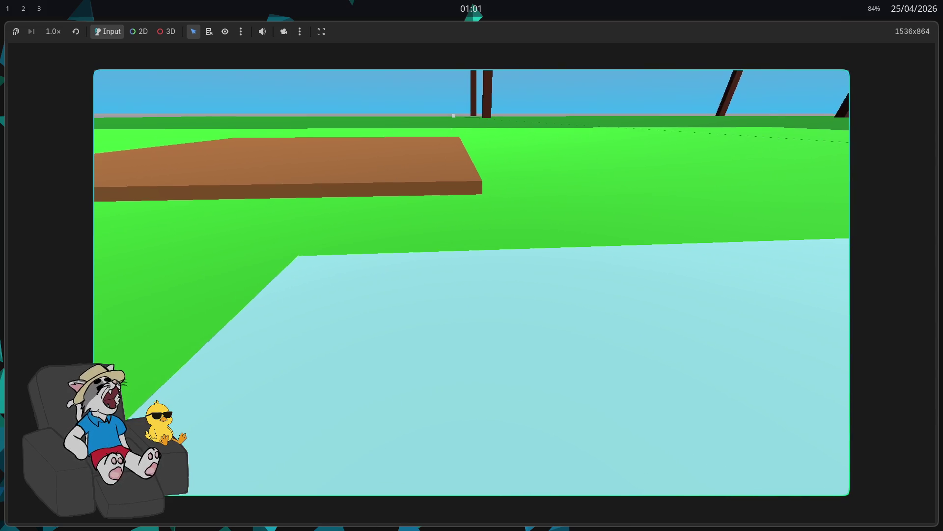
key("Up")
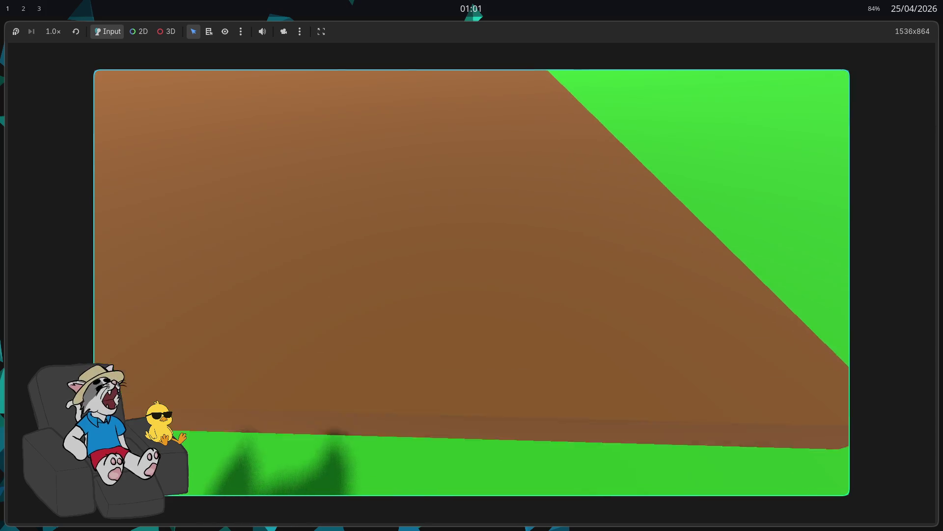
key("space")
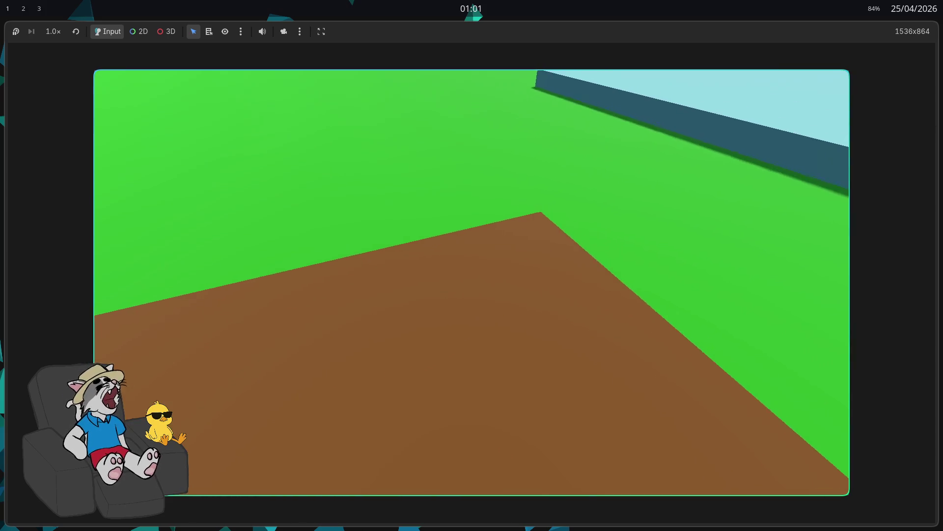
key("Right")
key("Right")
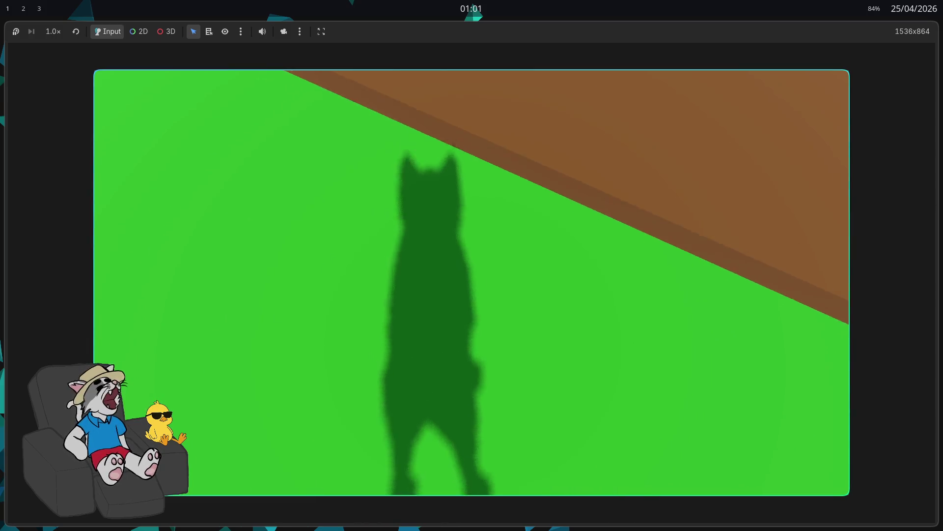
- Look around the field at the grey discs, pavilion and cyan slab
key("Up")
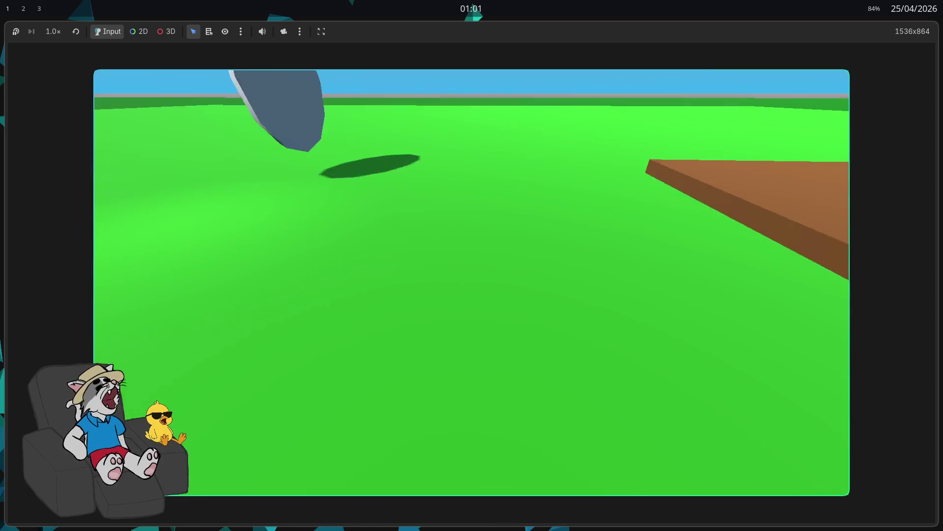
key("Left")
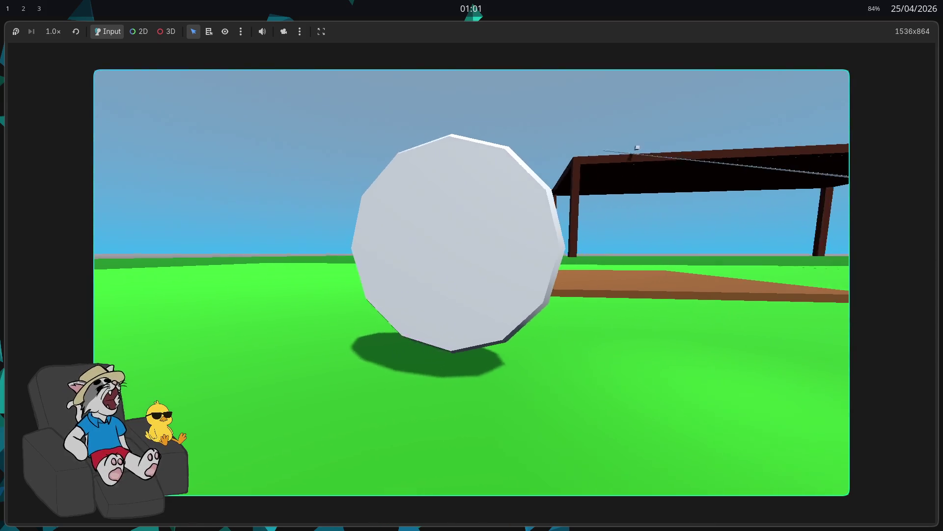
key("Left")
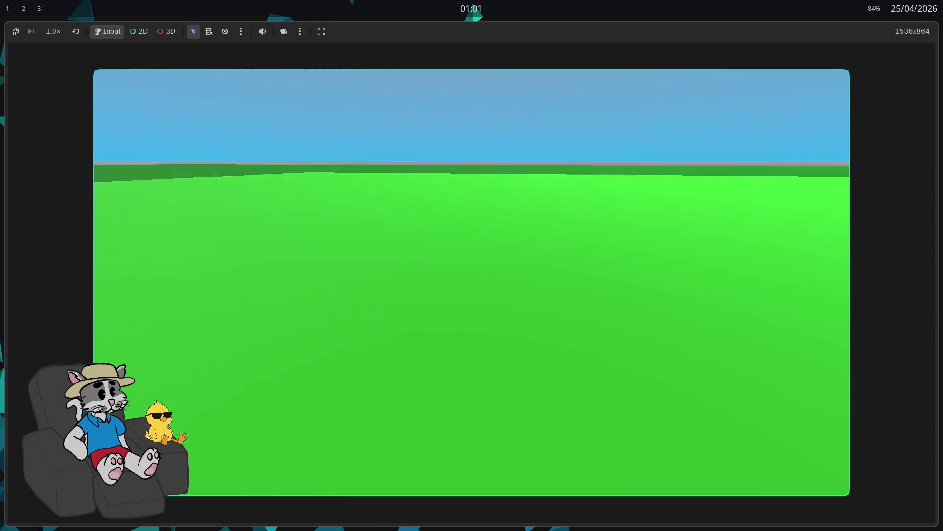
key("Left")
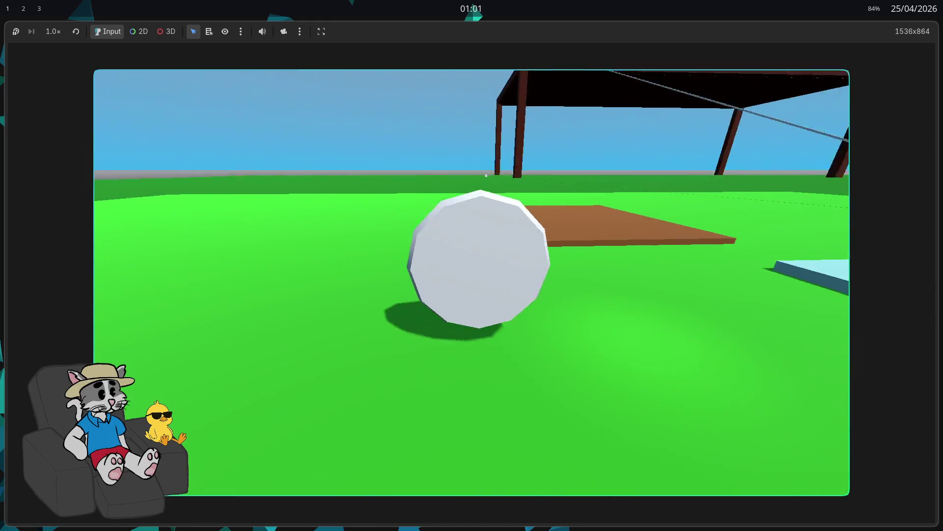
key("Right")
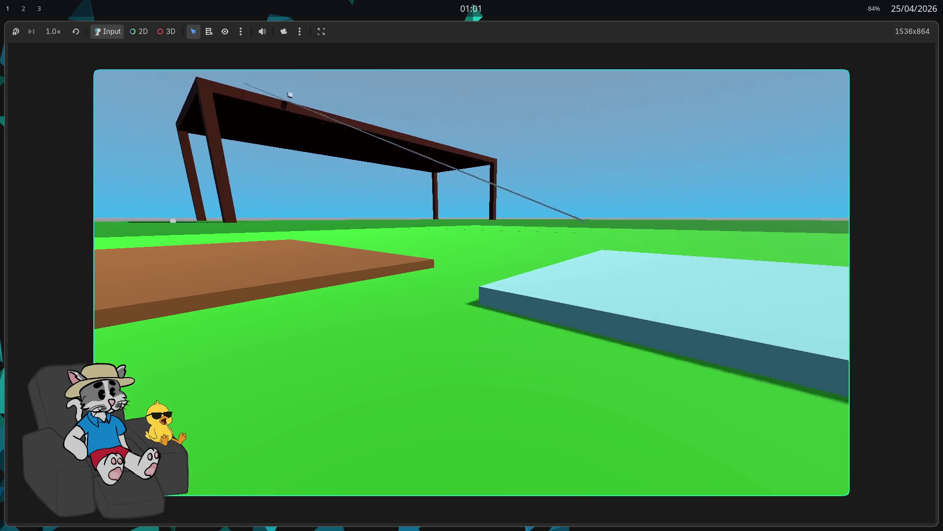
key("Right")
key("Left")
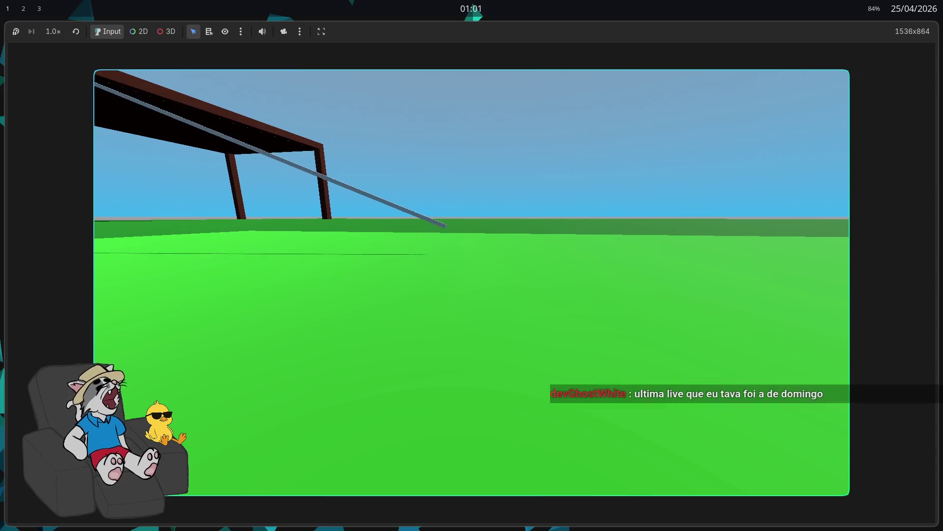
key("Left")
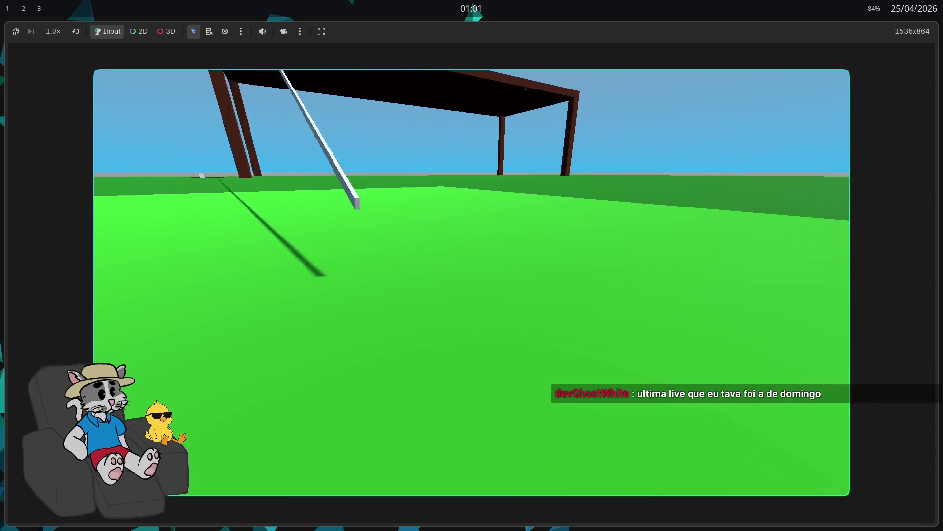
- Walk under the table, climb across its brown top, and return to the bright green platform
key("Up")
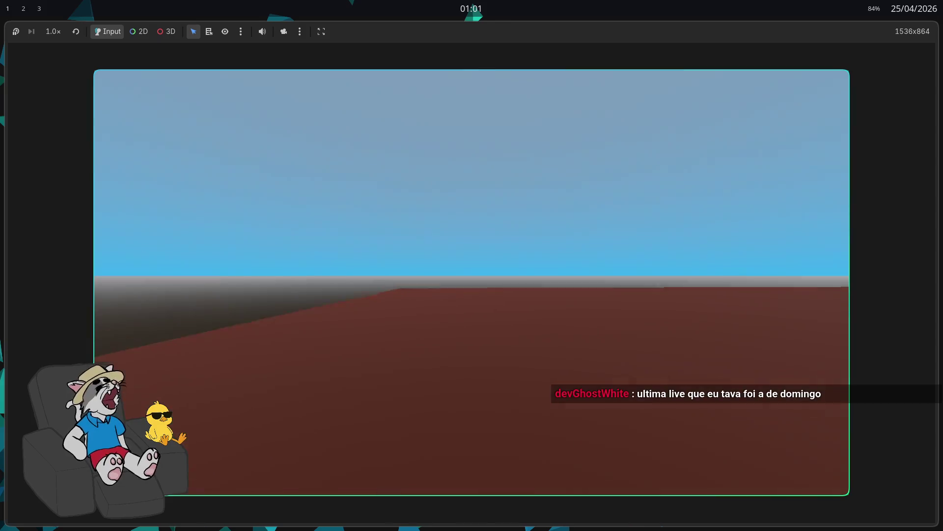
key("Right")
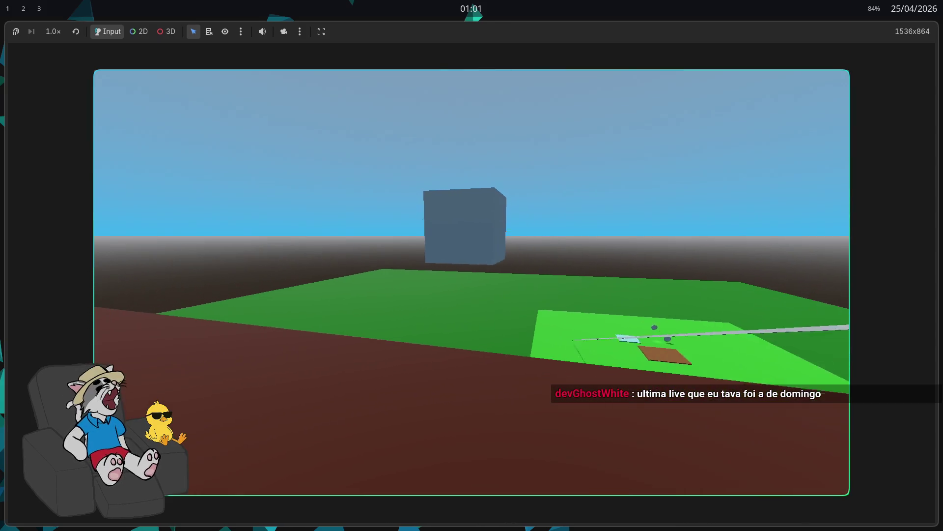
key("Up")
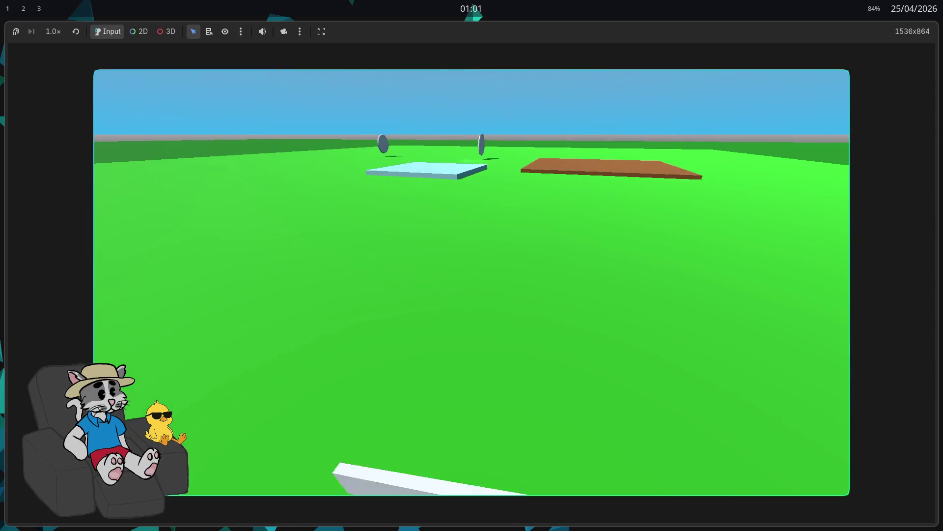
key("Right")
key("Up")
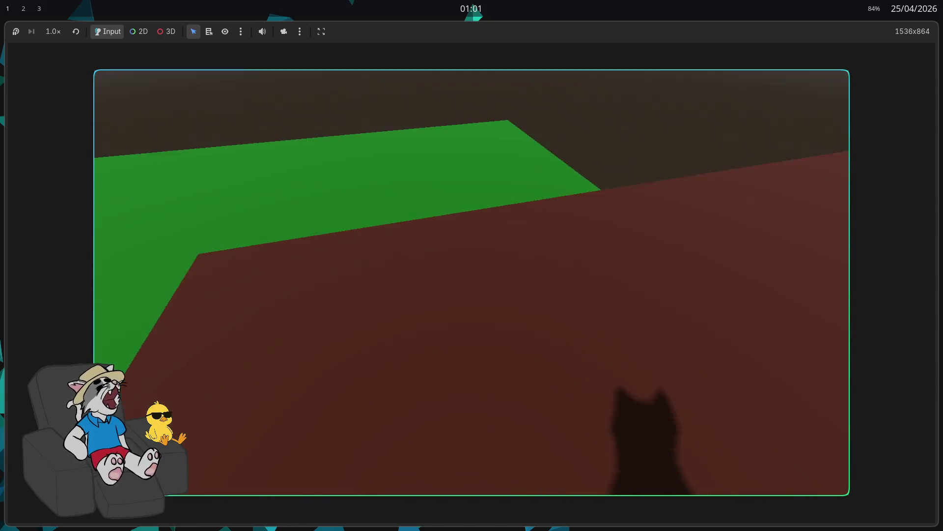
key("Up")
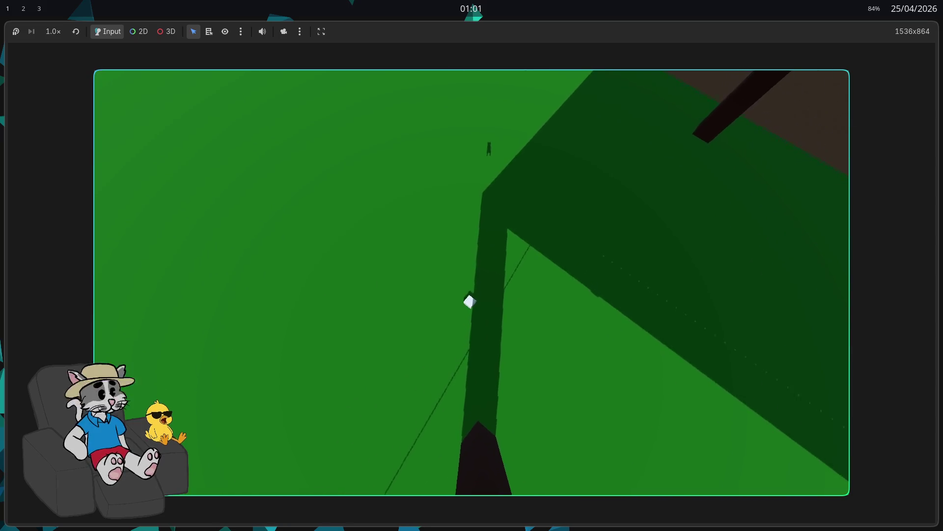
key("Up")
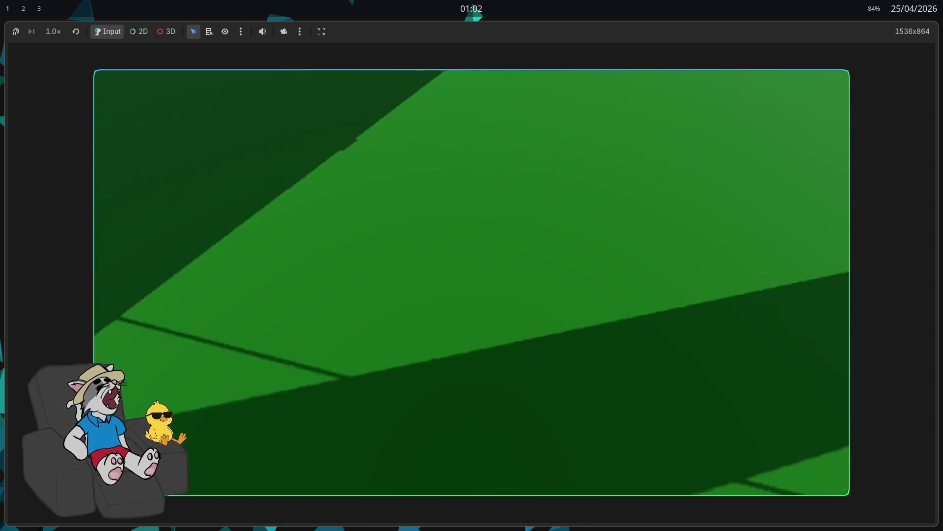
key("Up")
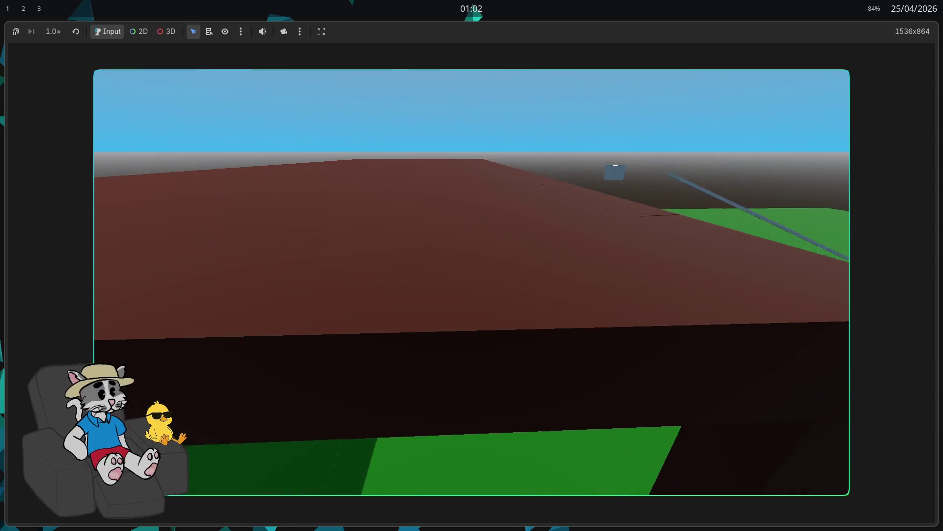
key("Up")
key("Up")
key("Up")
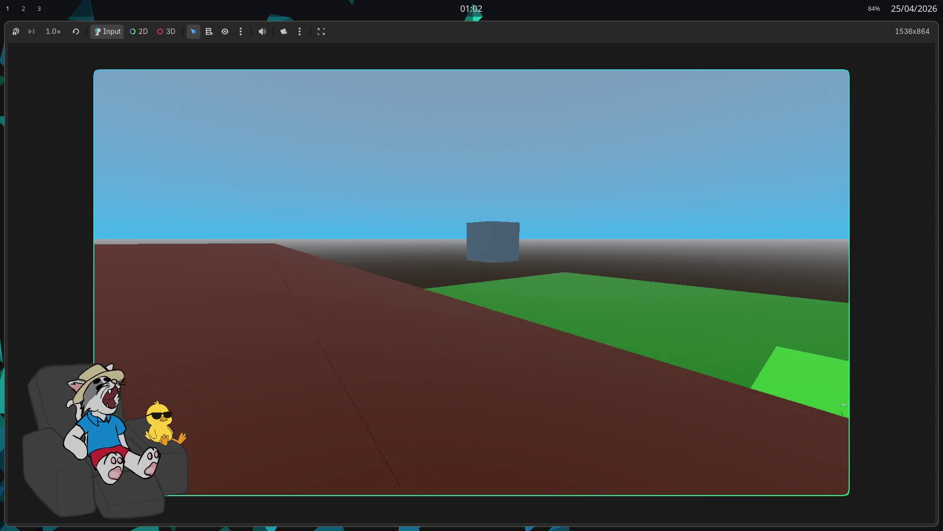
key("Up")
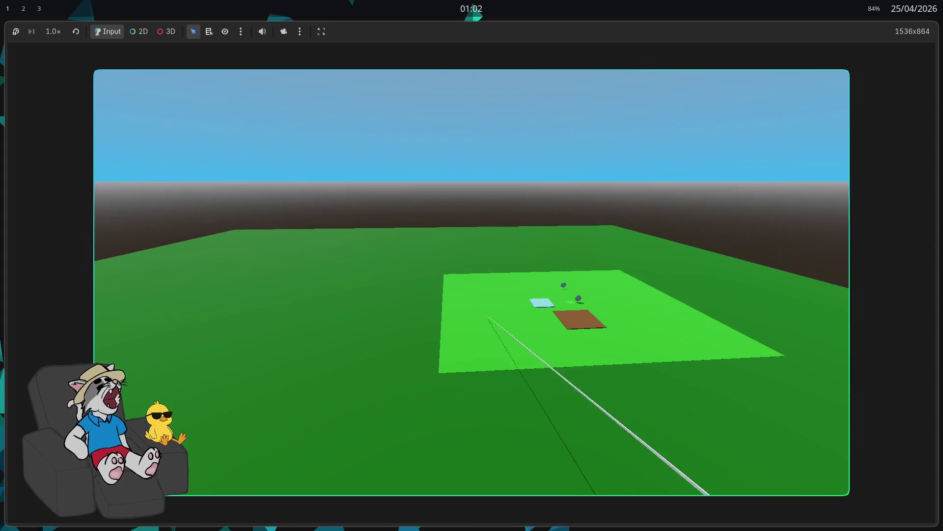
key("Left")
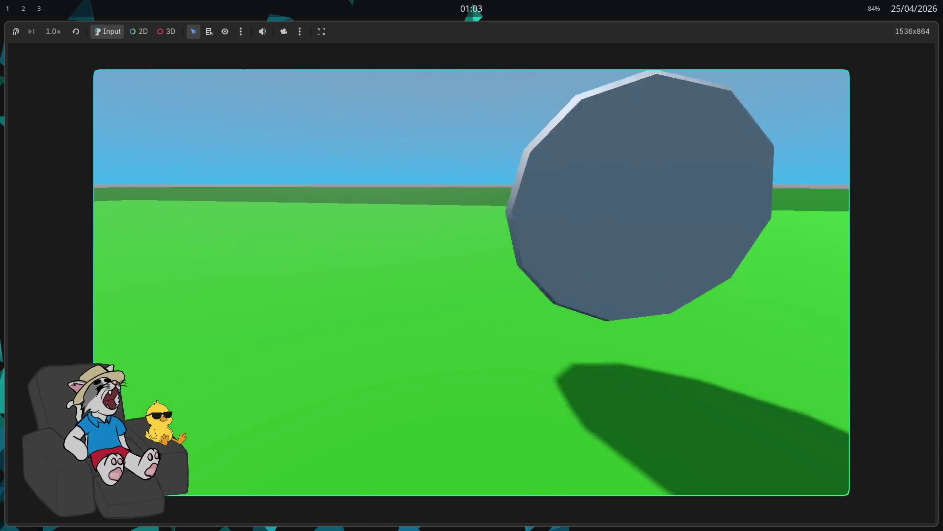
- Stop the running game with F8 to end the debug session
key("F8")
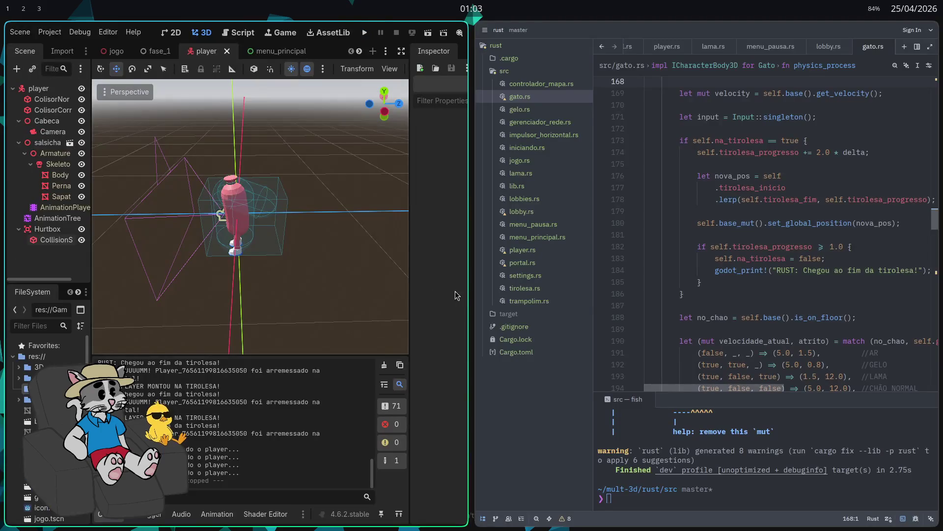
- Scroll through the gato.rs physics code, then switch to the browser workspace
scroll(626, 314, "down", 2)
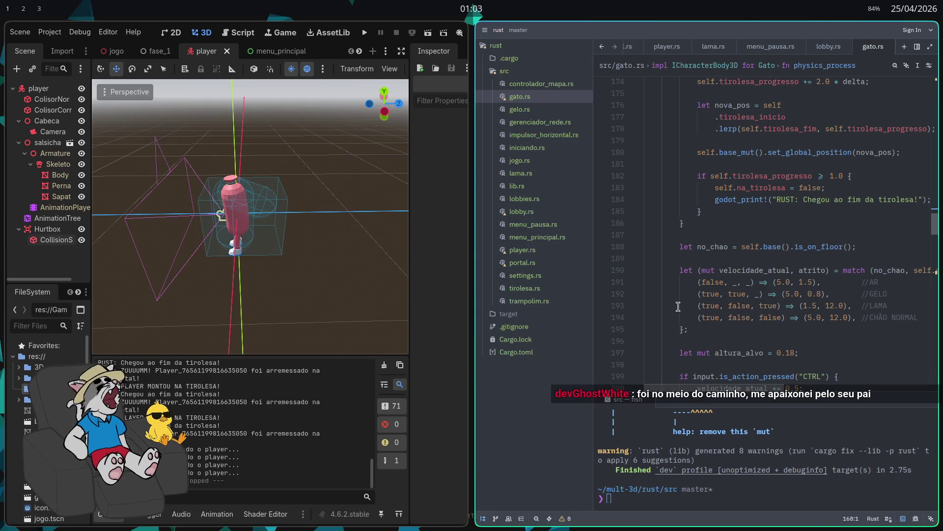
key("super+2")
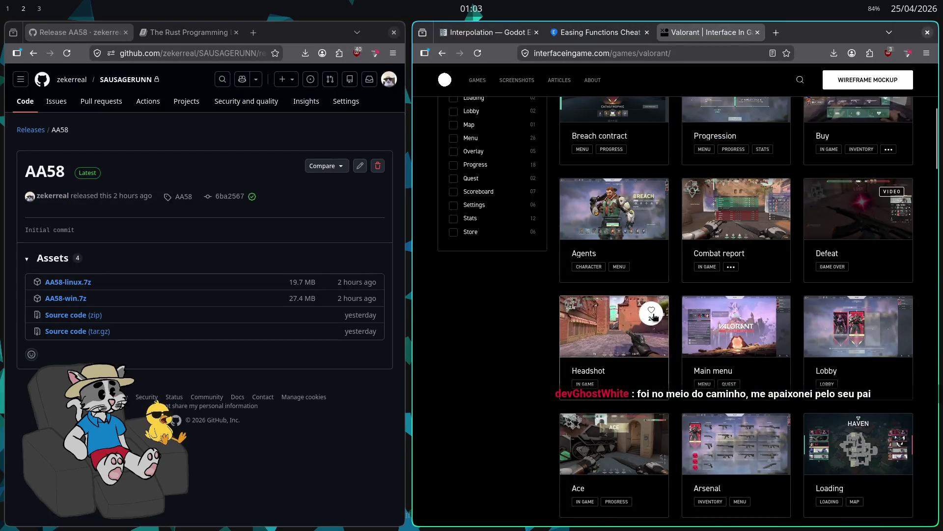
- Leave the GitHub release page and return to the Godot and Zed workspace
key("super+3")
key("super+1")
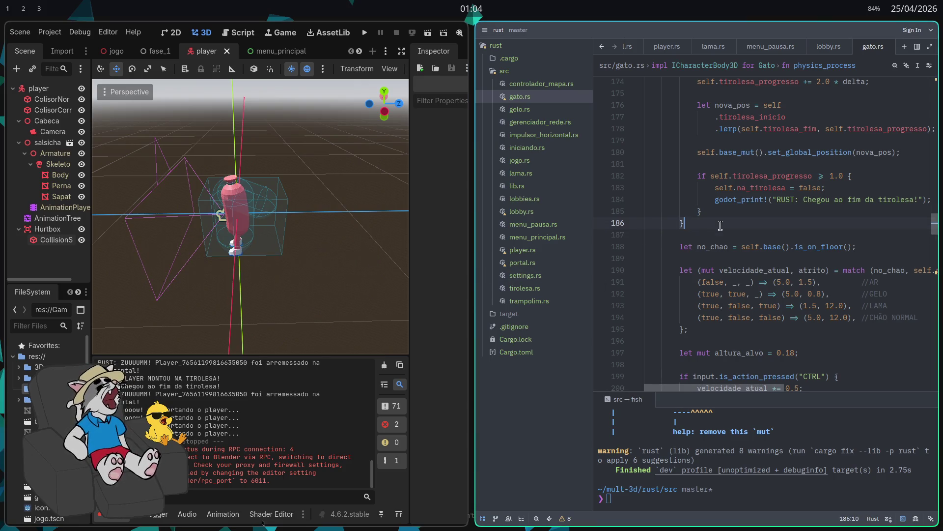
- Place the cursor on line 187 of gato.rs, then make Godot fill the screen
left_click(894, 235)
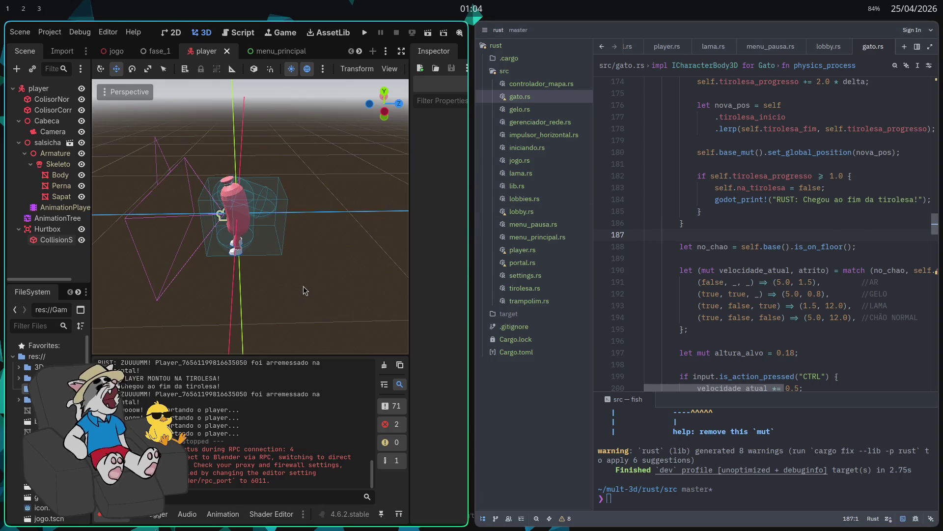
key("super+f")
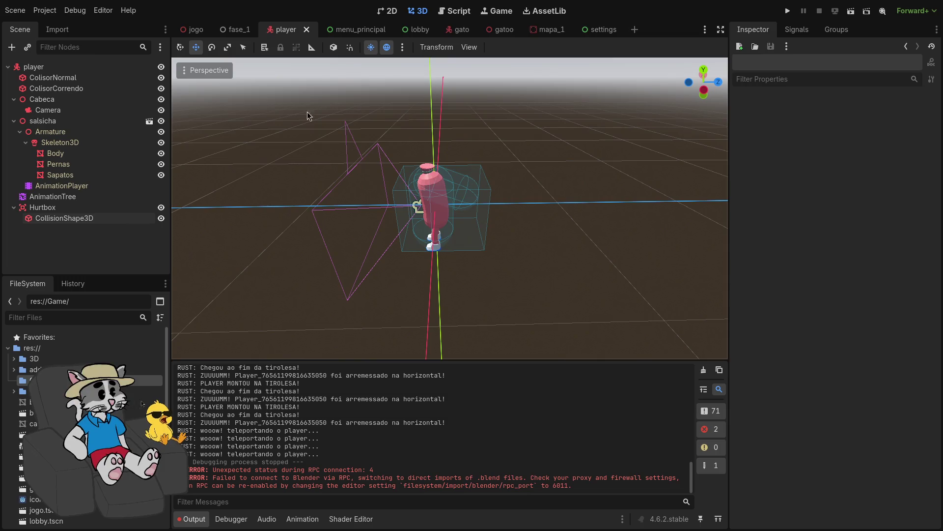
- Open the fase_1 scene, view the table and platforms, and select mapa1 at 0, -0.678, 46.619
left_click(235, 29)
mouse_move(420, 189)
left_mouse_down()
mouse_move(420, 142)
mouse_move(420, 182)
mouse_move(421, 169)
left_mouse_up()
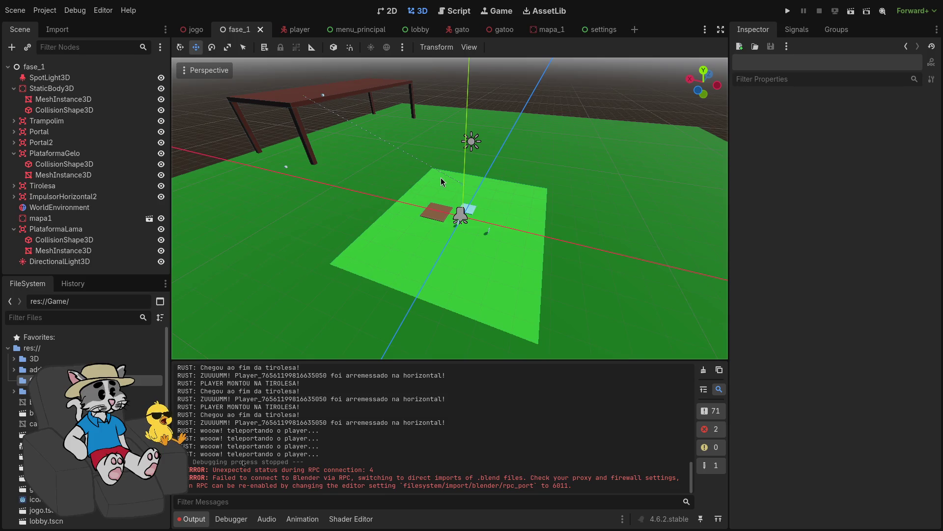
left_click_drag(440, 178, 441, 183)
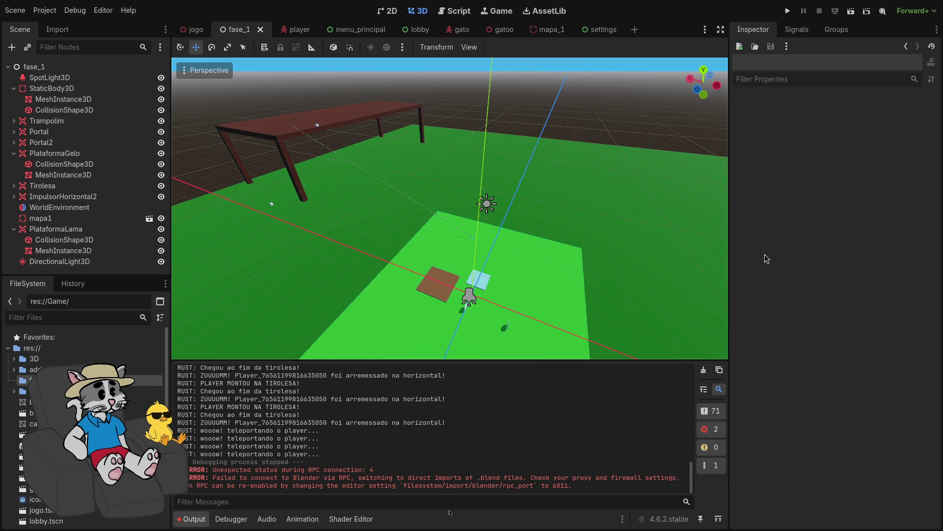
mouse_move(569, 306)
left_mouse_down()
mouse_move(499, 297)
mouse_move(521, 292)
left_mouse_up()
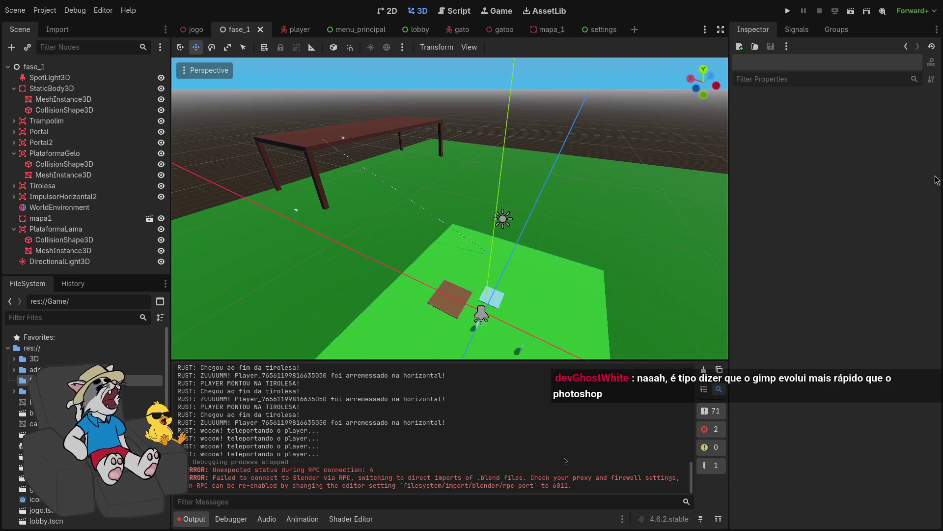
left_click_drag(615, 244, 447, 219)
left_click(408, 186)
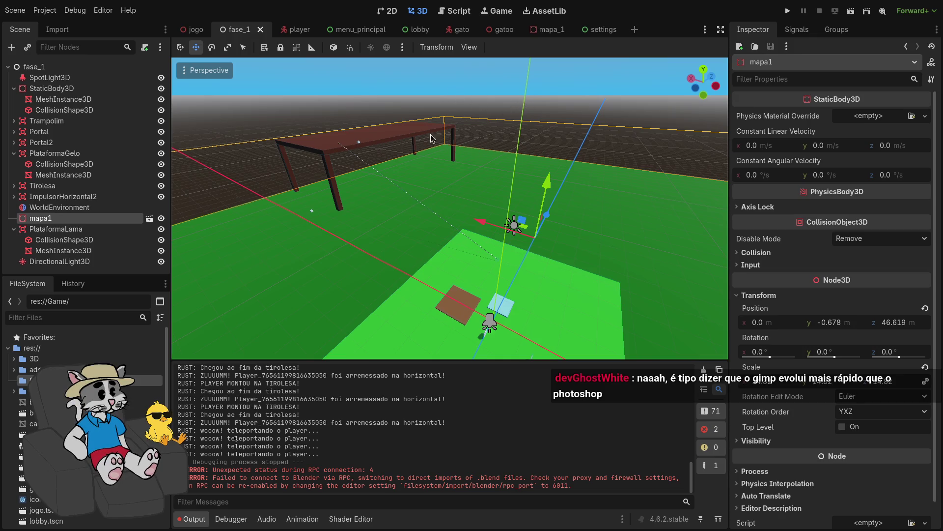
- Select PlataformaLama's CollisionShape3D, box-select around the table, then clear the selection
left_click(93, 241)
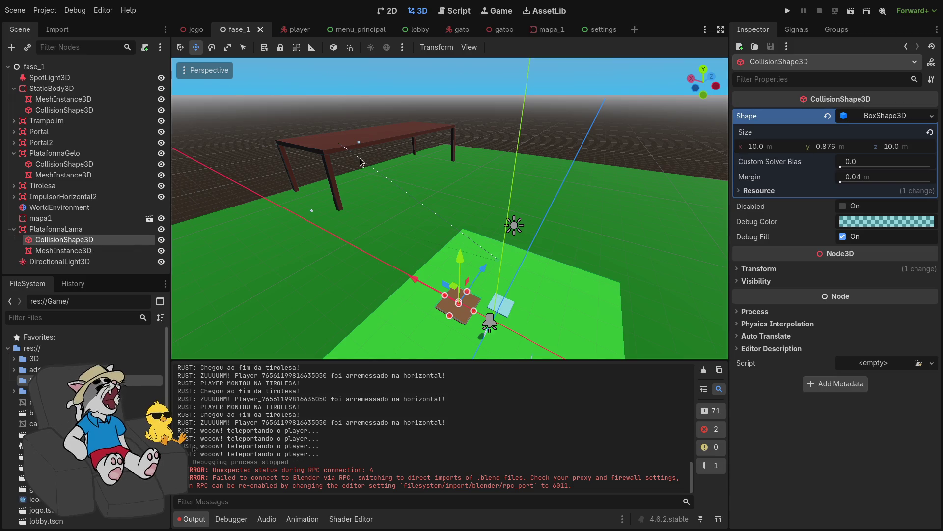
left_click(354, 116)
left_click_drag(354, 116, 462, 201)
left_click(462, 199)
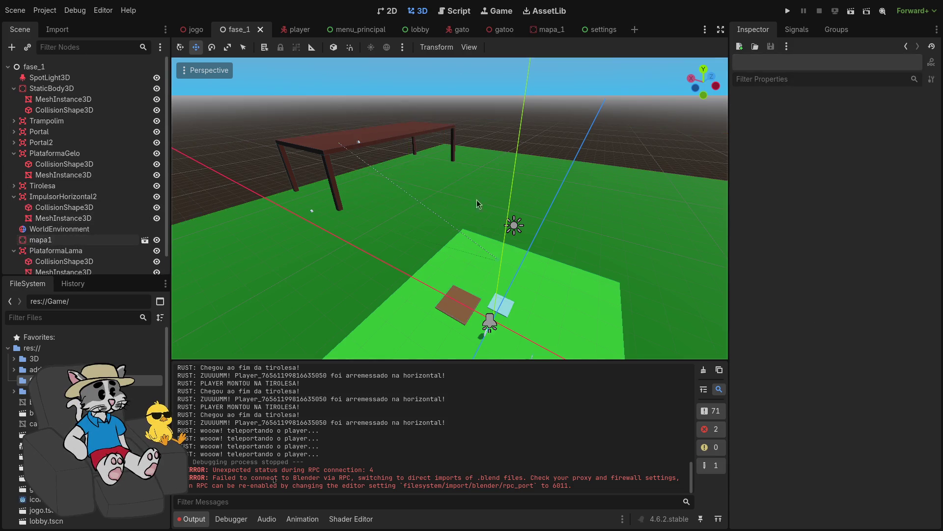
key("w")
scroll(461, 198, "up", 3)
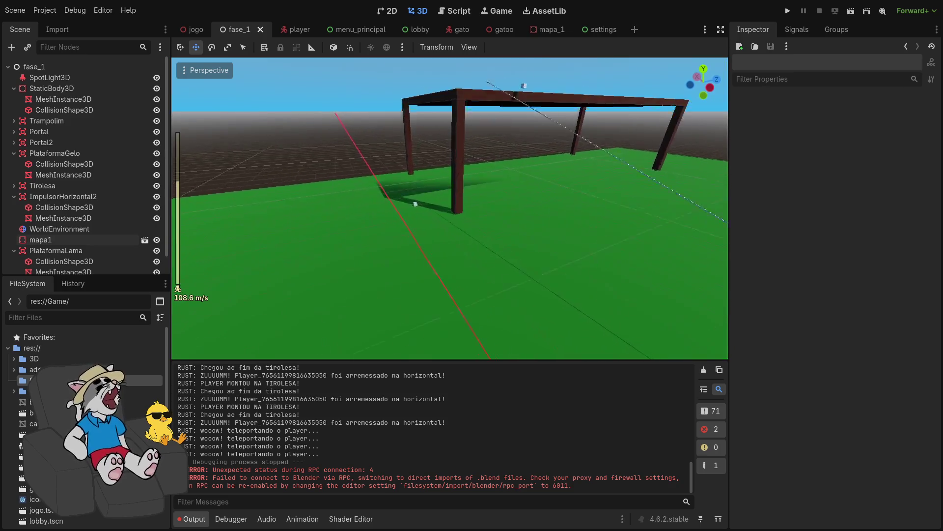
scroll(64, 100, "down", 2)
scroll(64, 100, "up", 2)
- Collapse StaticBody3D, PlataformaGelo, ImpulsorHorizontal2 and PlataformaLama, then open mapa1's scene in the editor
left_click(14, 88)
left_click(13, 131)
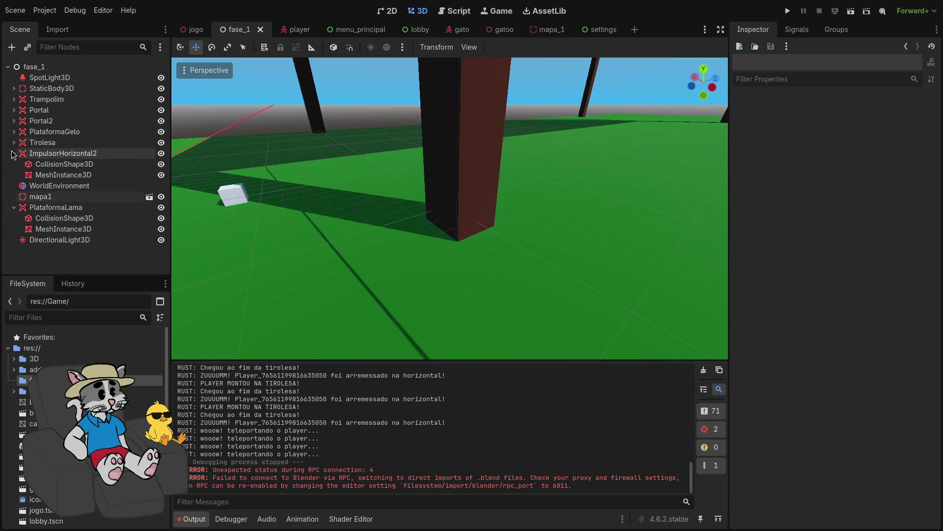
left_click(14, 153)
left_click(14, 185)
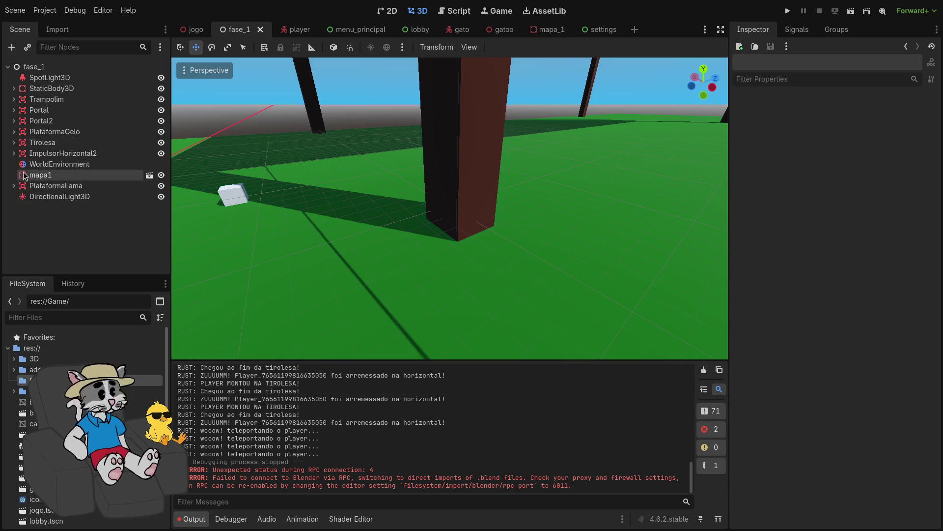
left_click(23, 175)
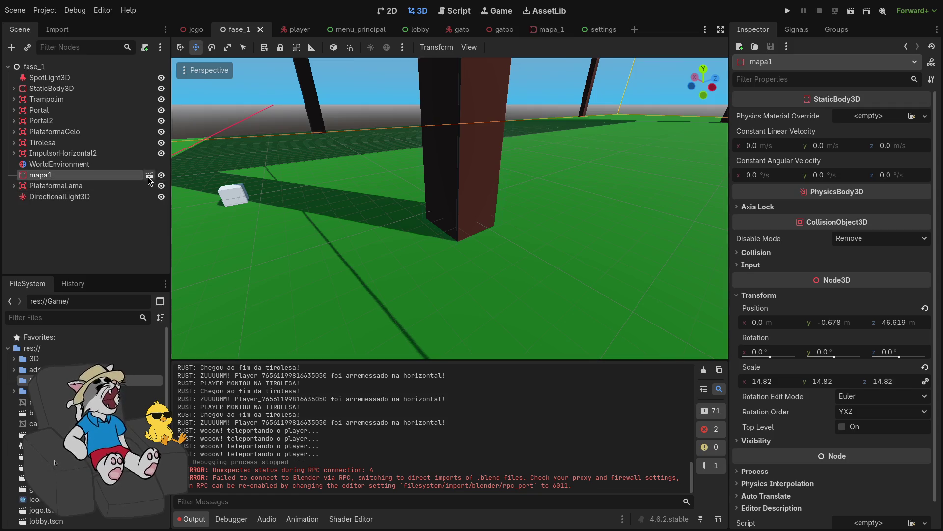
left_click(149, 176)
- Step up from CollisionShape3D5 through the table's box colliders and focus the first CollisionShape3D
scroll(441, 246, "up", 5)
scroll(450, 209, "down", 5)
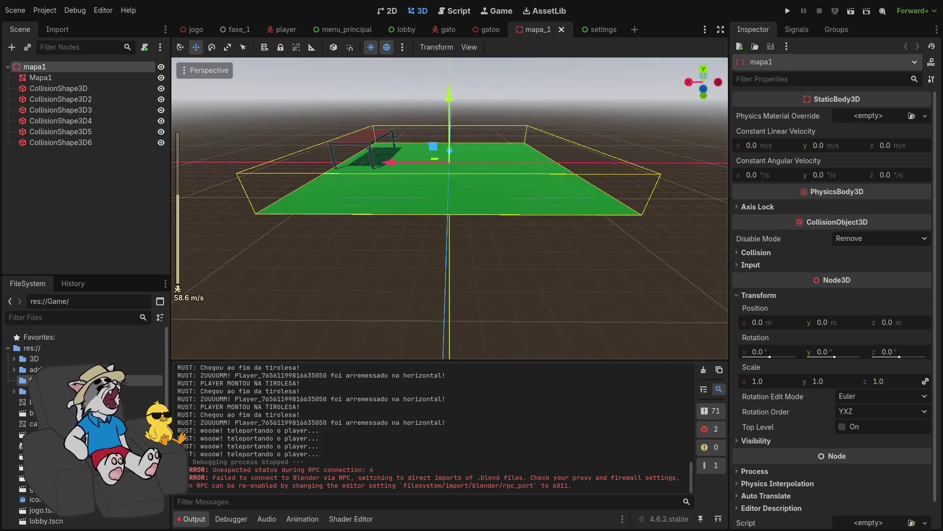
left_click(84, 131)
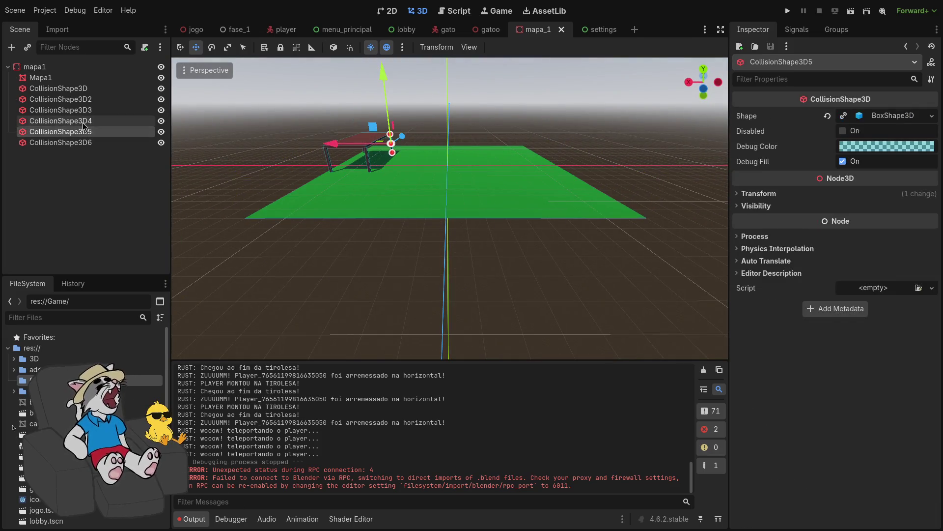
left_click(84, 121)
left_click(83, 110)
left_click(84, 99)
left_click(84, 87)
double_click(83, 88)
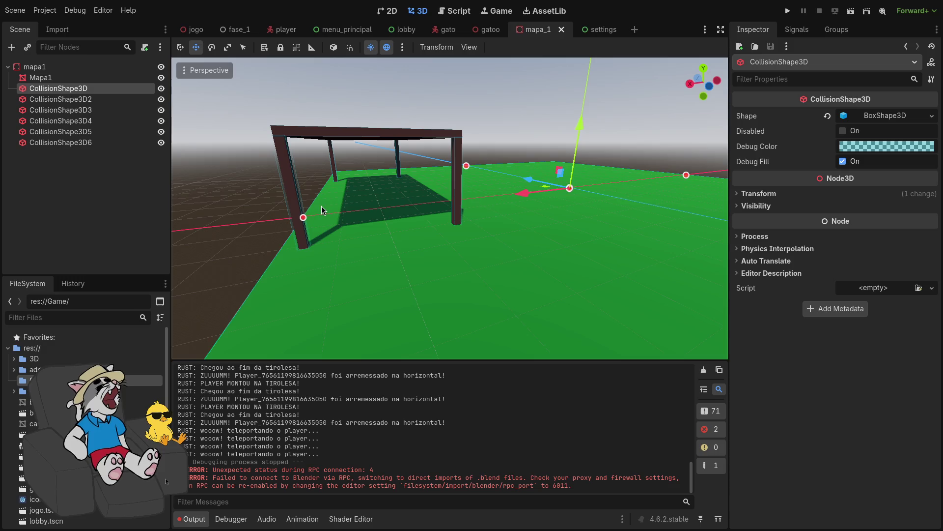
key("w")
scroll(424, 235, "up", 3)
scroll(449, 208, "down", 5)
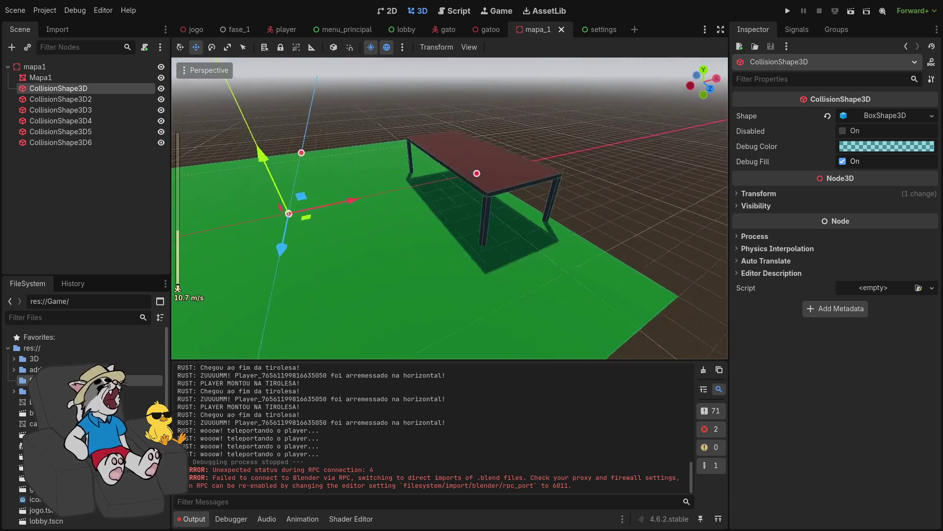
key("w")
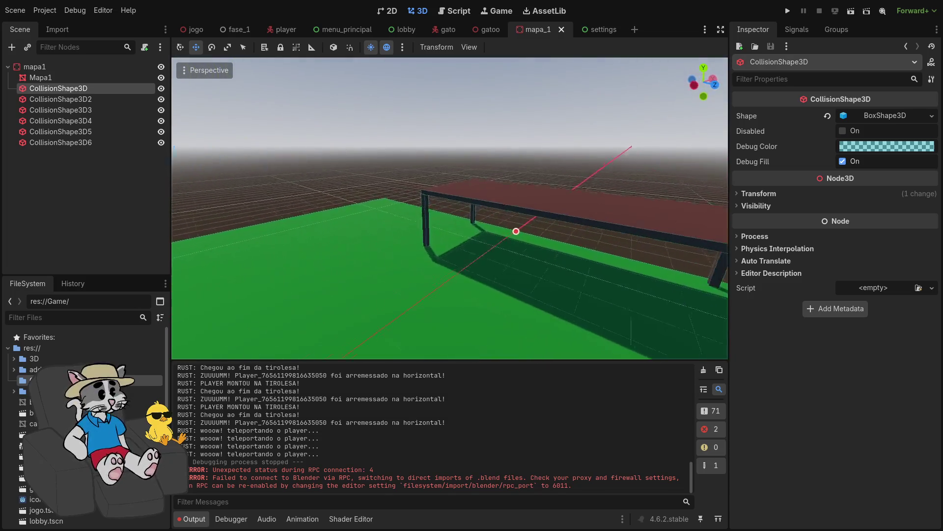
key("w")
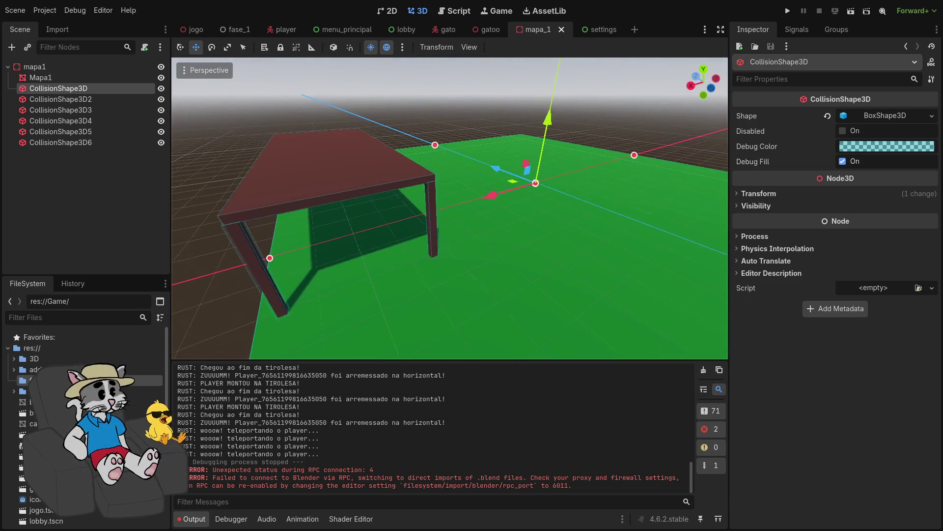
key("w")
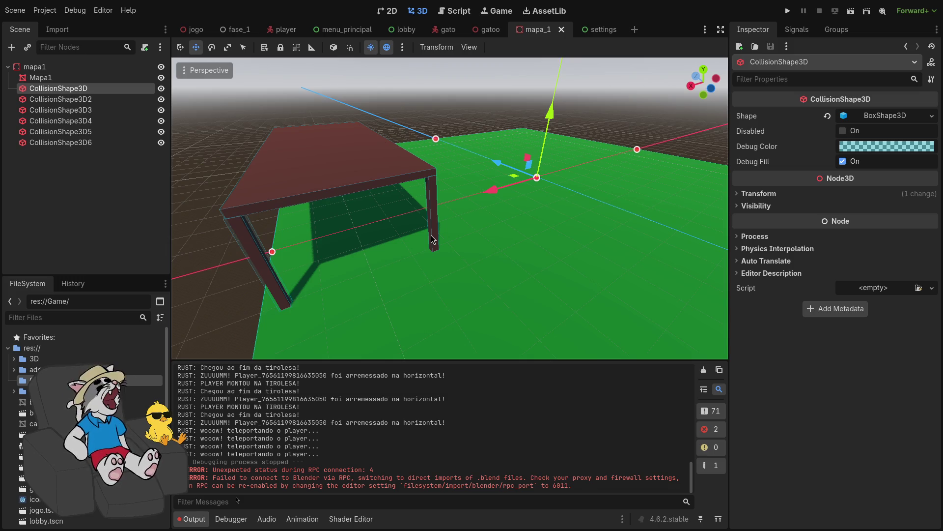
key("w")
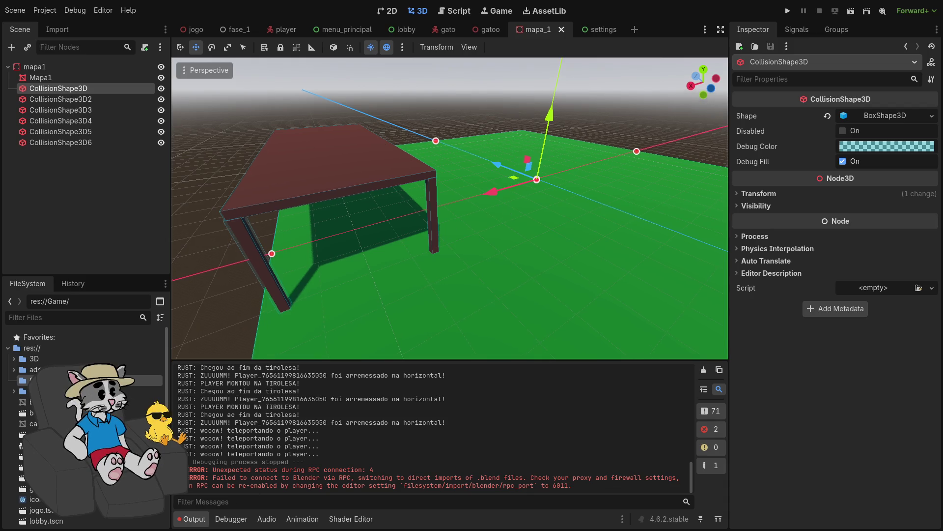
scroll(433, 239, "up", 2)
key("s")
scroll(449, 209, "down", 6)
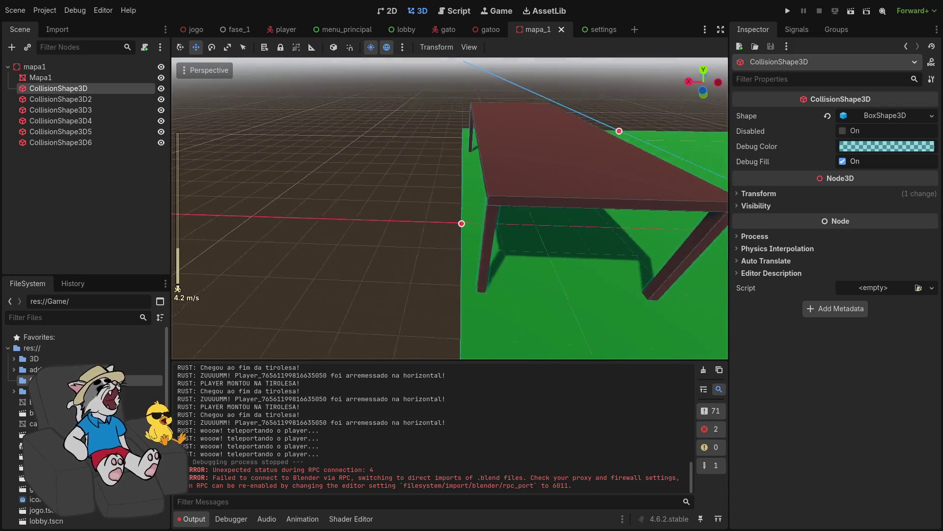
key("a")
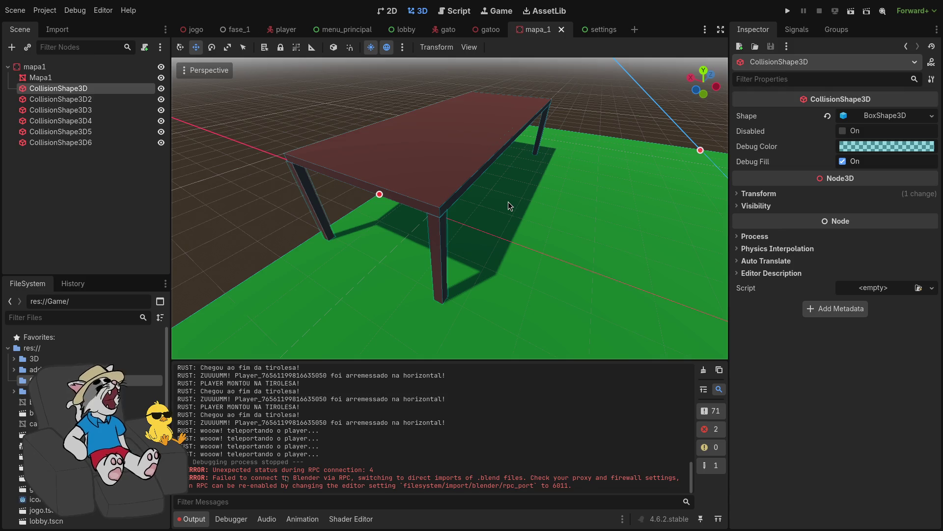
key("w")
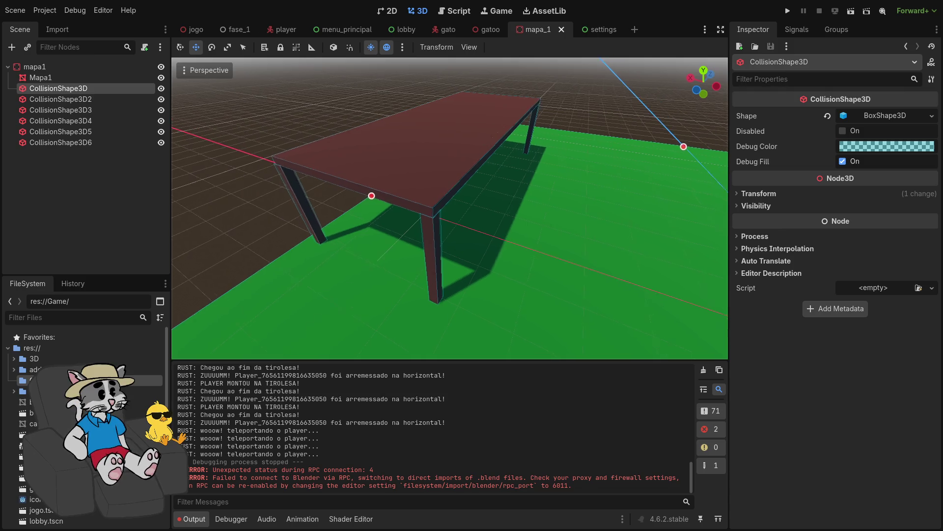
key("d")
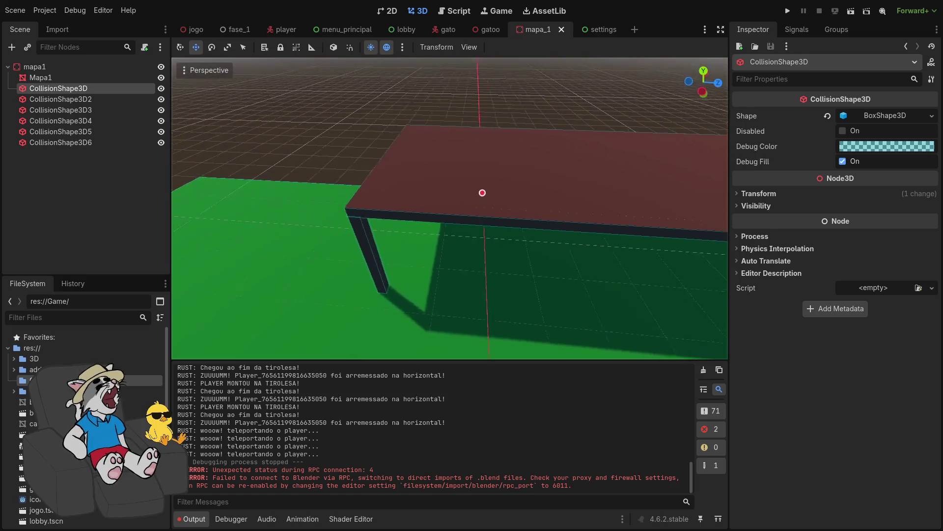
key("s")
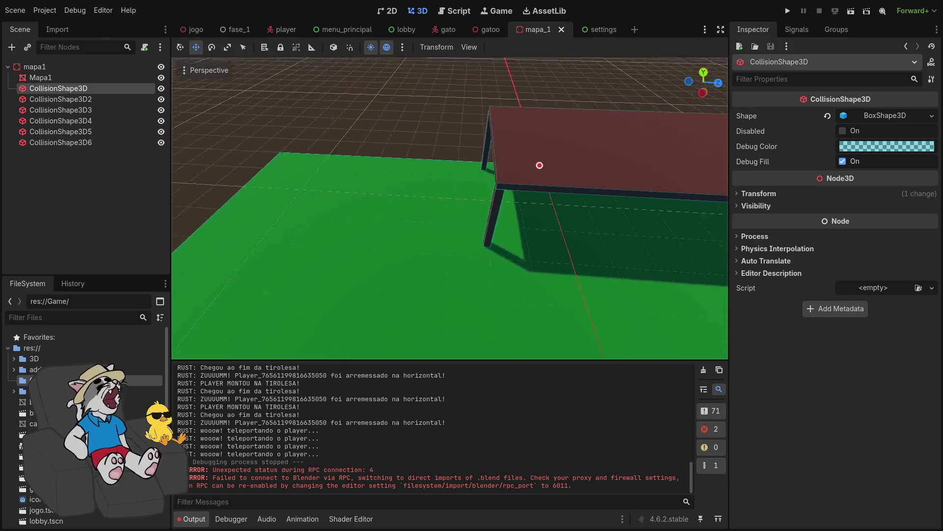
scroll(450, 208, "up", 3)
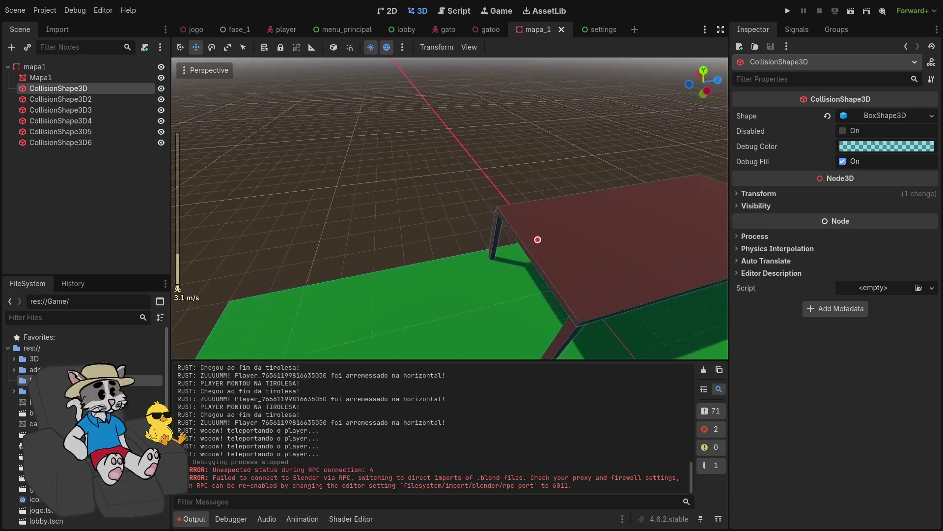
key("d")
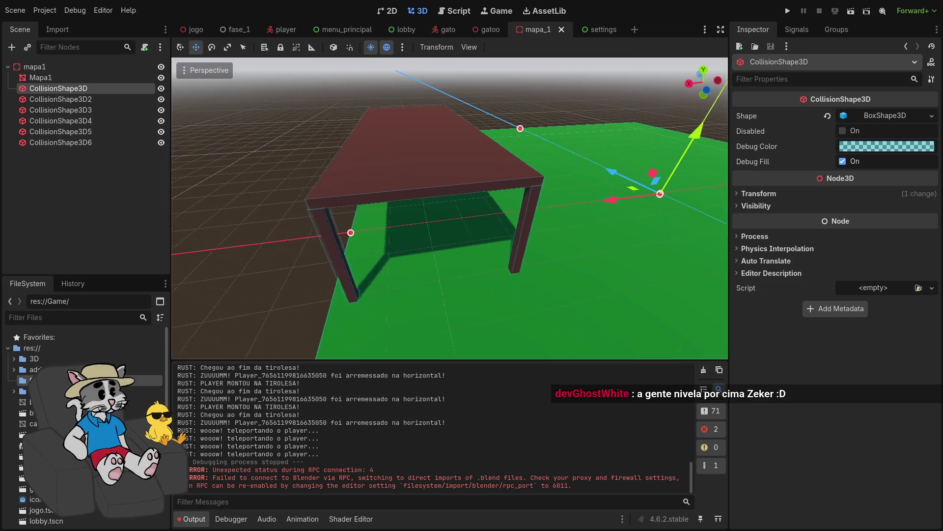
key("a")
key("w")
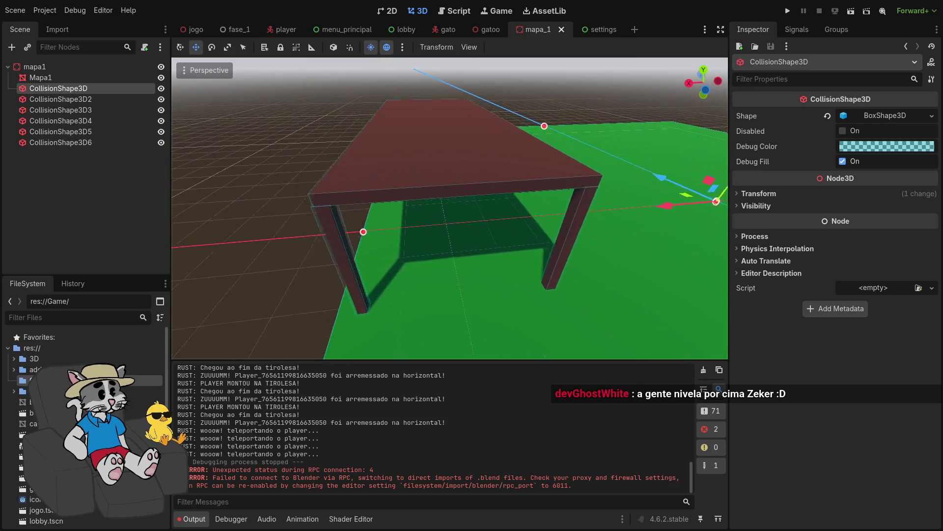
scroll(450, 208, "down", 5)
key("d")
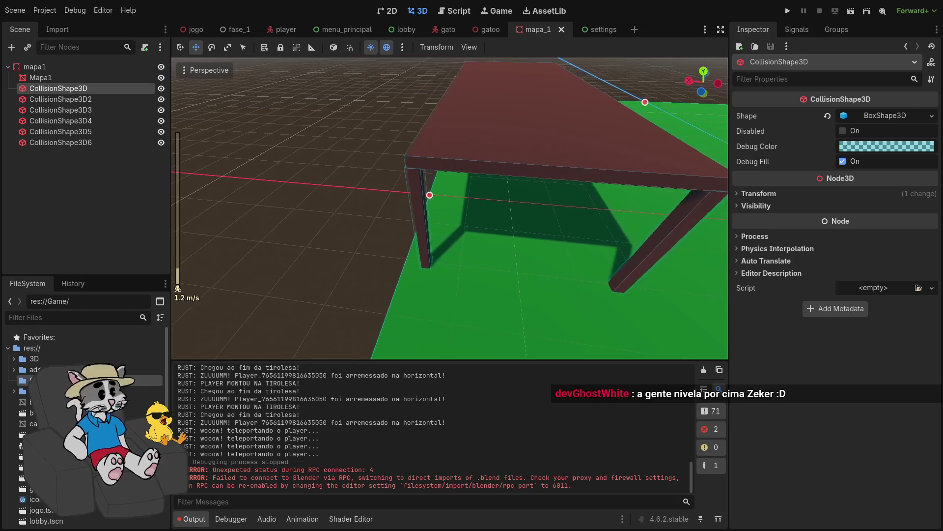
key("w")
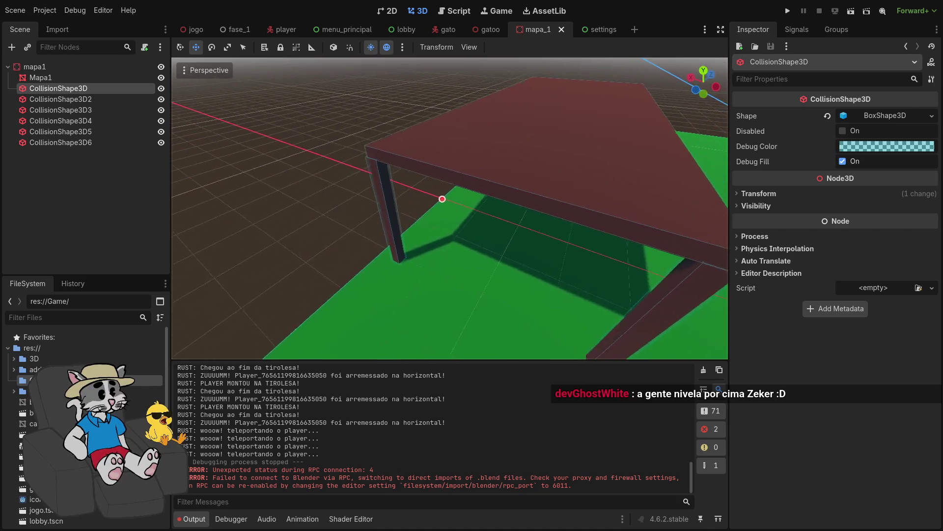
key("w")
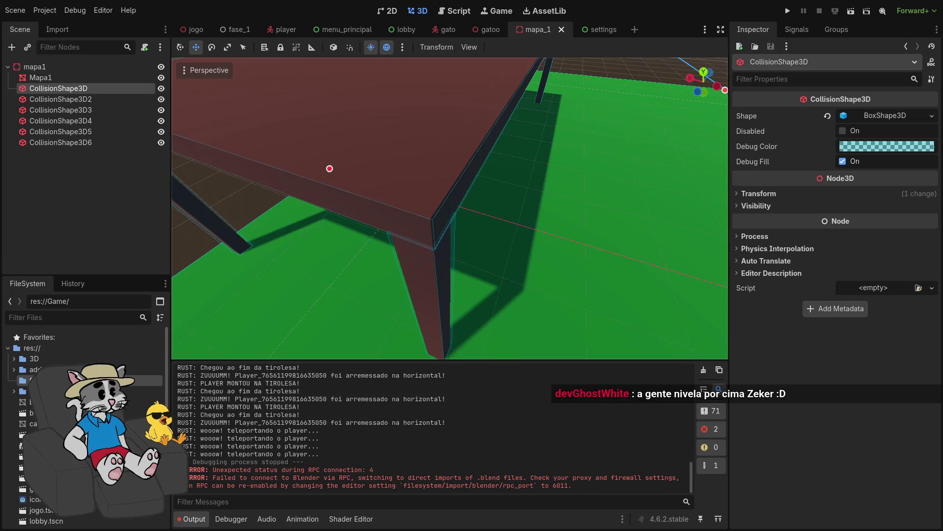
key("s")
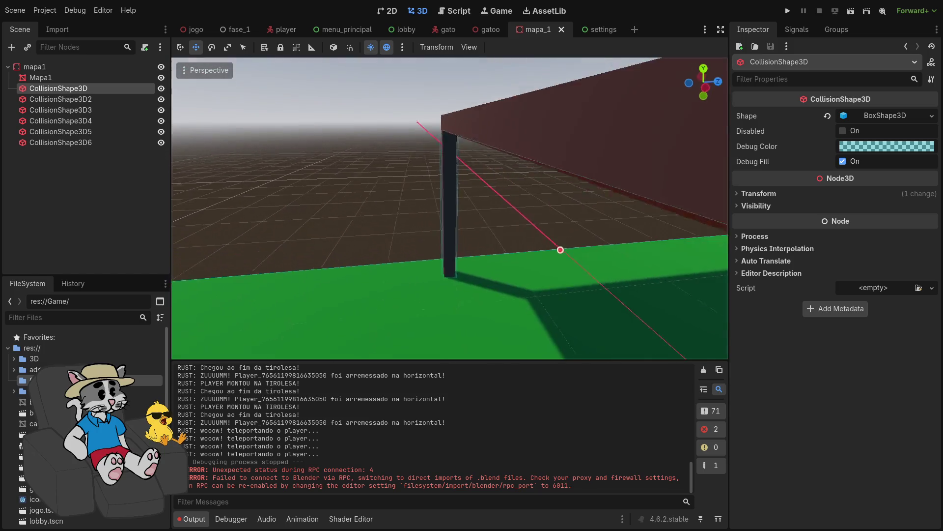
key("s")
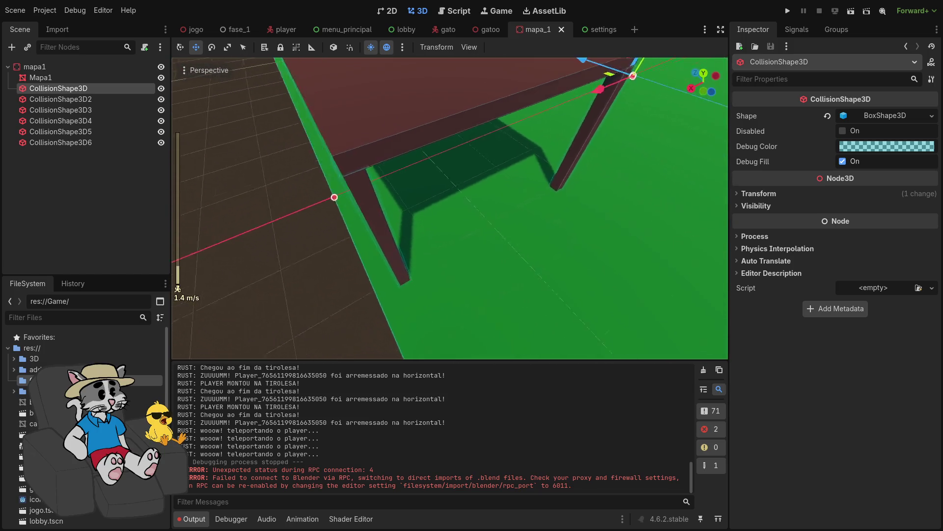
scroll(449, 208, "up", 2)
scroll(449, 208, "up", 8)
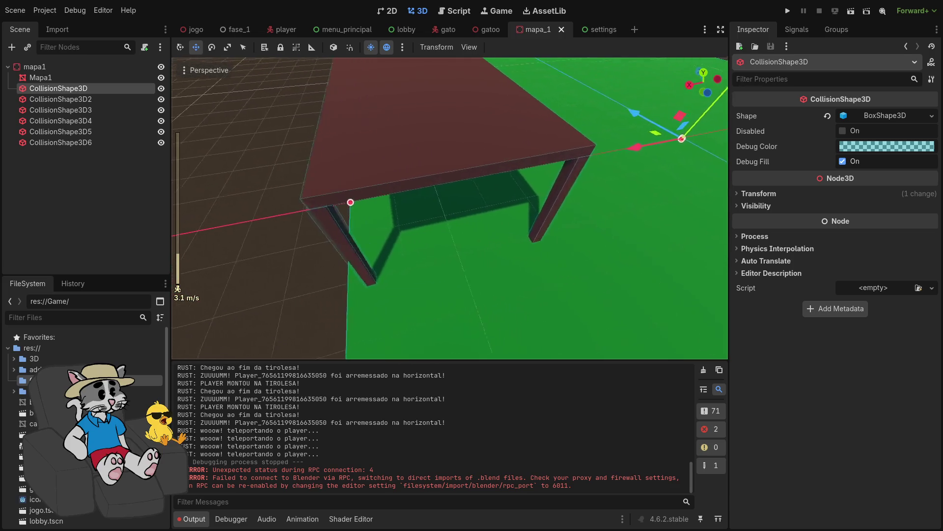
key("q")
scroll(450, 208, "down", 4)
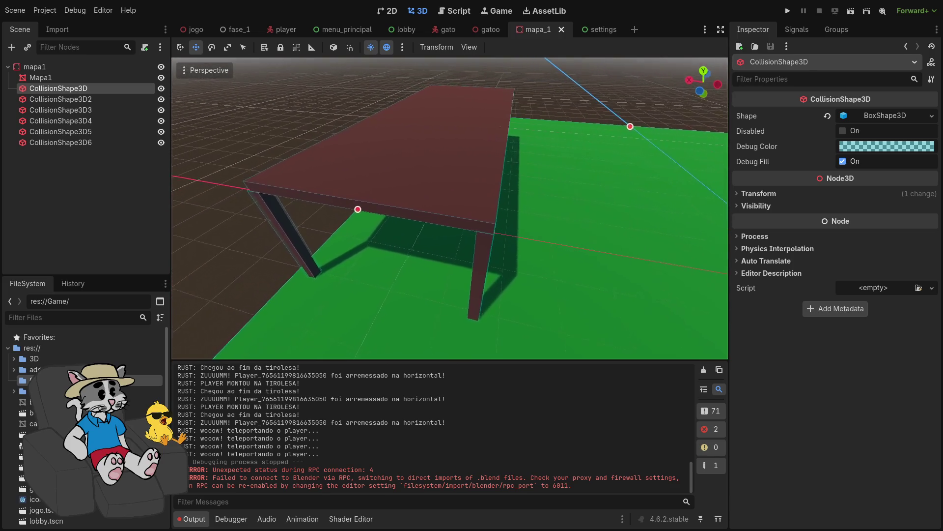
key("a")
key("w")
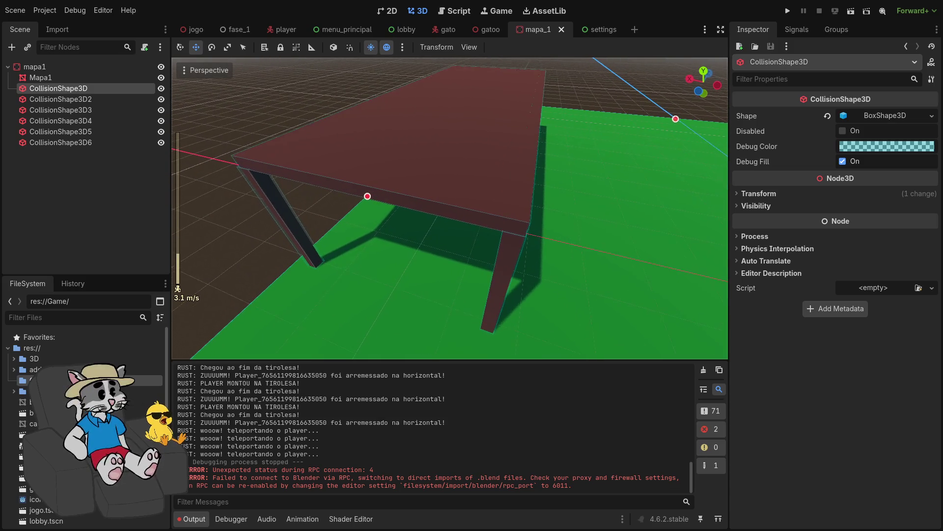
scroll(450, 208, "down", 2)
key("s")
key("w")
key("w")
key("s")
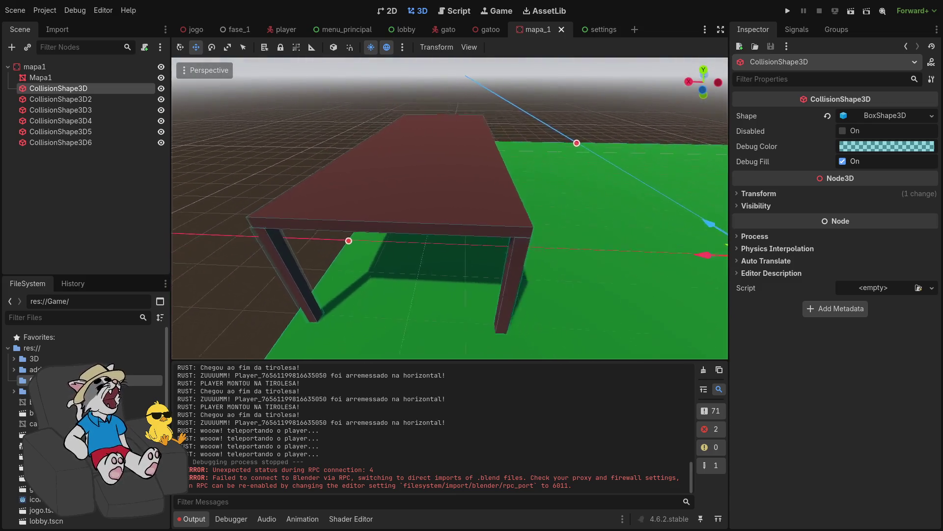
key("w")
key("a")
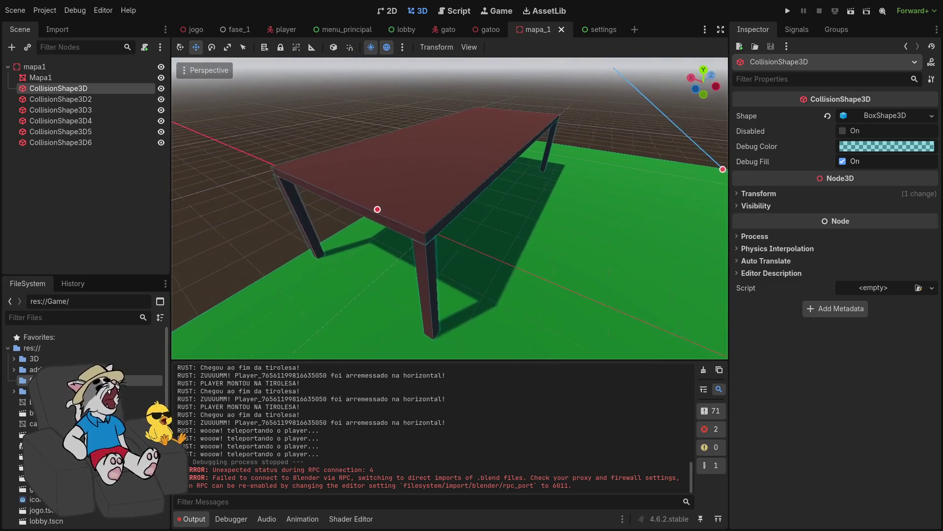
key("w")
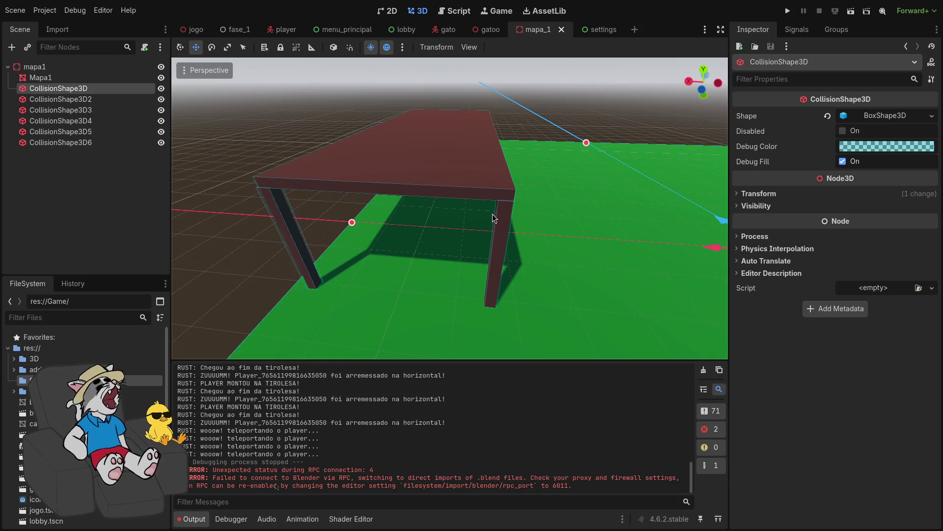
left_click(496, 198)
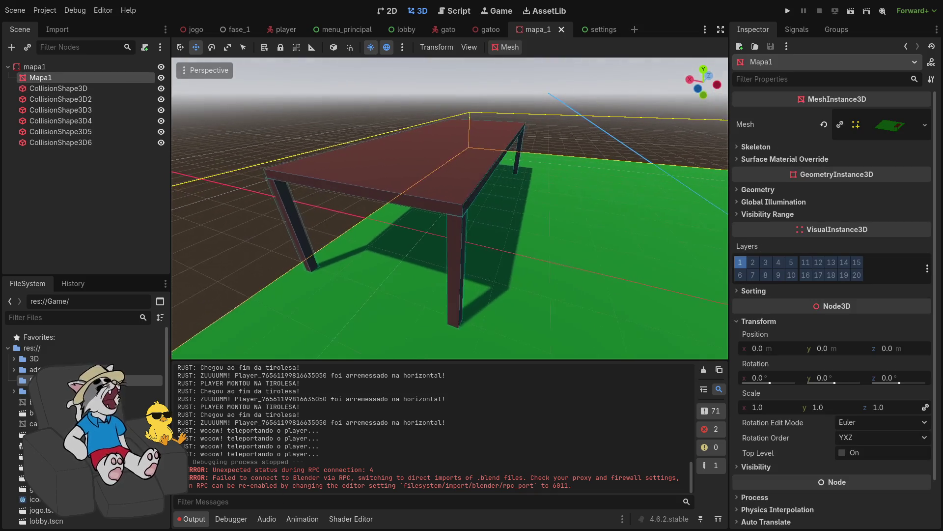
left_click(298, 111)
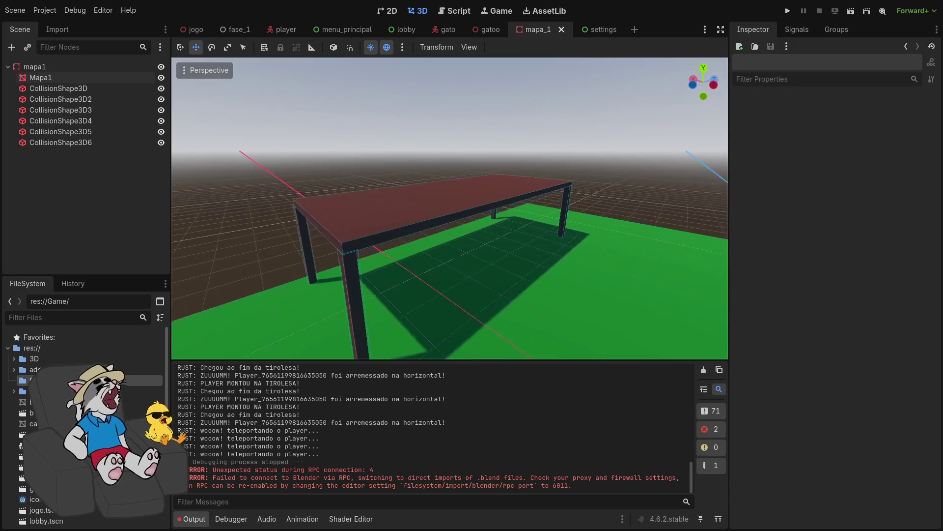
scroll(450, 208, "up", 2)
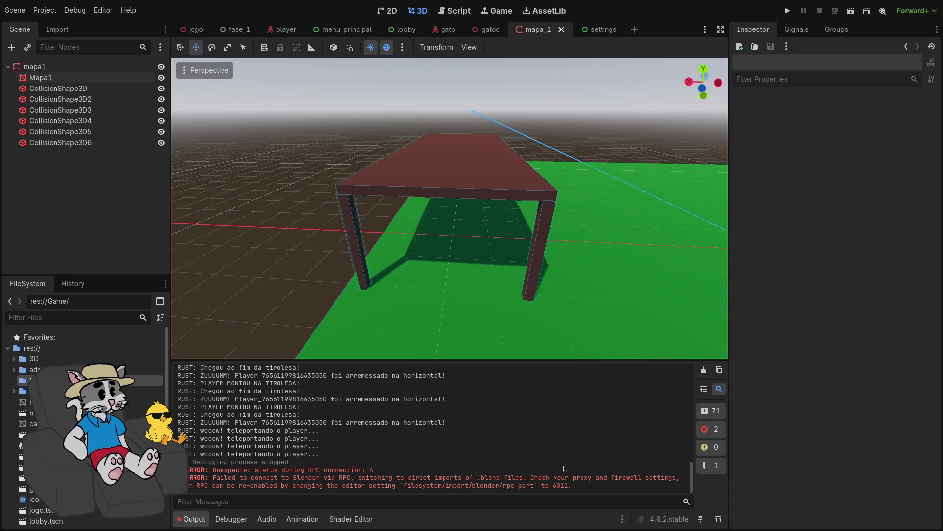
left_click_drag(634, 194, 579, 199)
scroll(450, 209, "up", 2)
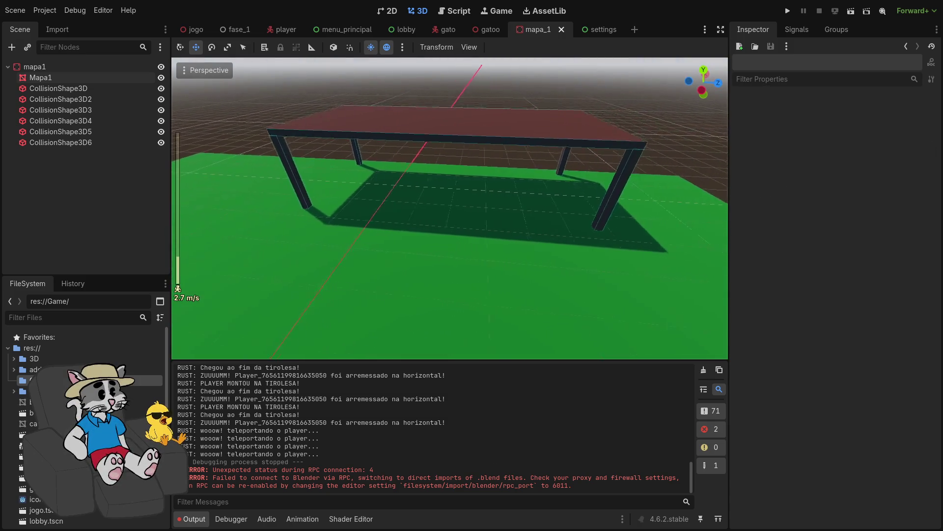
mouse_move(450, 209)
left_mouse_down()
mouse_move(430, 190)
mouse_move(411, 189)
mouse_move(632, 195)
left_mouse_up()
scroll(410, 189, "up", 3)
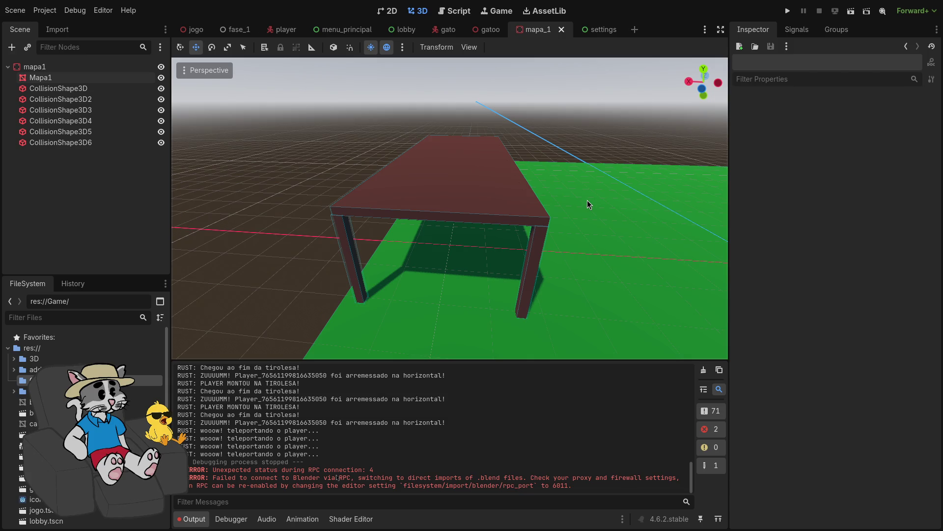
left_click(345, 232)
left_click(346, 229)
left_click(515, 257)
left_click(306, 149)
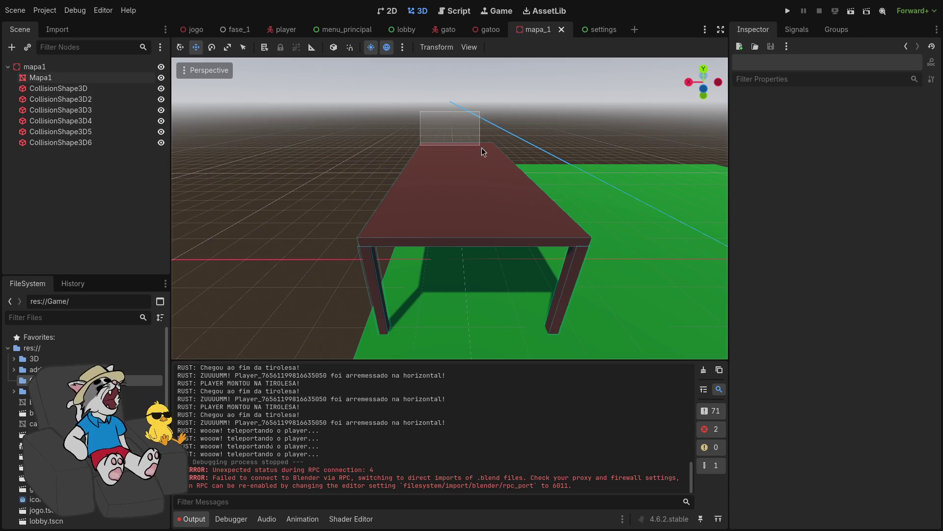
left_click_drag(374, 98, 568, 188)
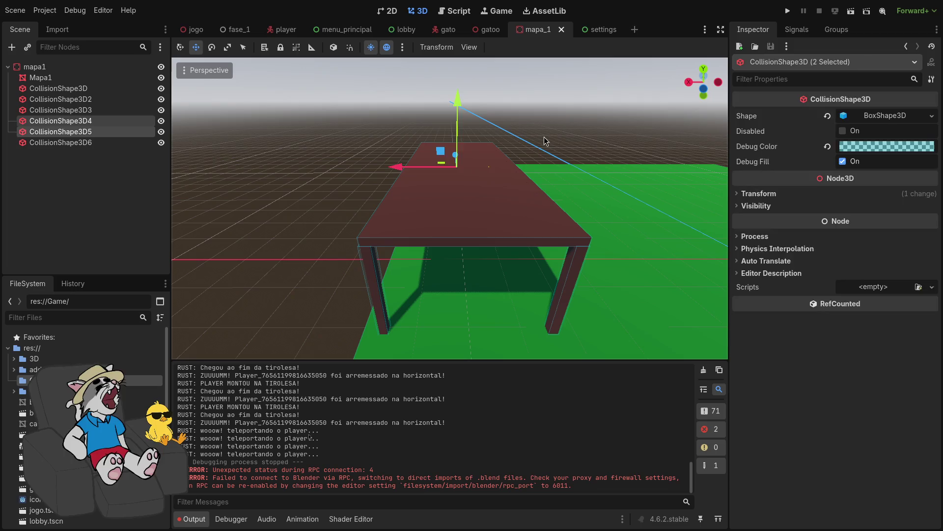
left_click_drag(549, 118, 388, 170)
right_click(372, 138)
key("w")
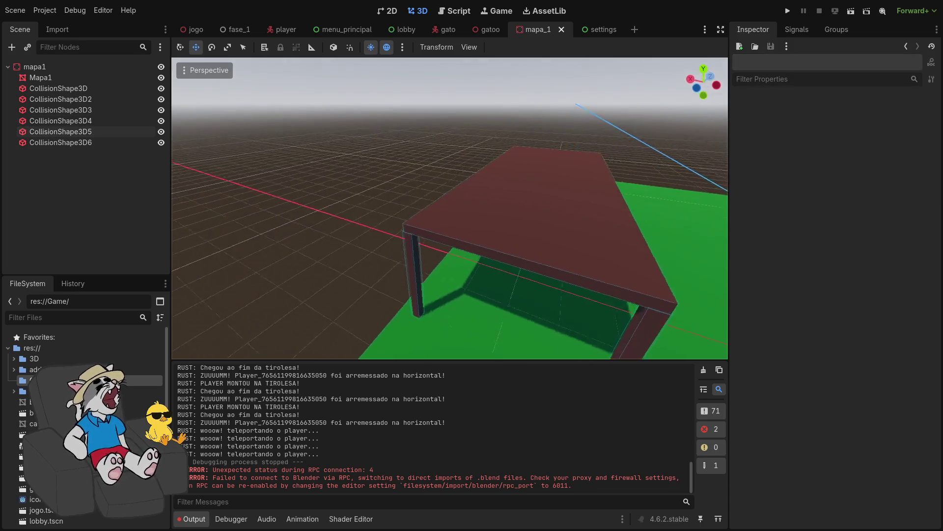
key("s")
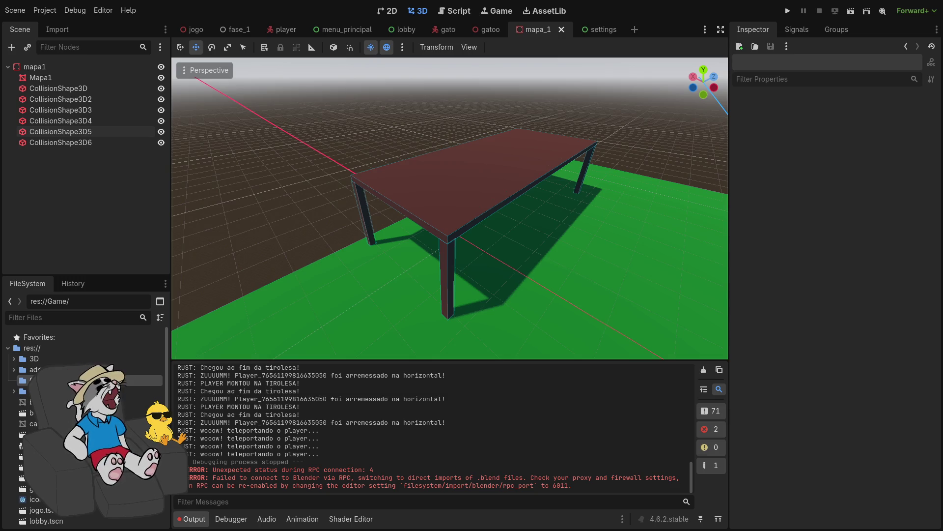
left_click_drag(323, 95, 607, 247)
left_click(657, 132)
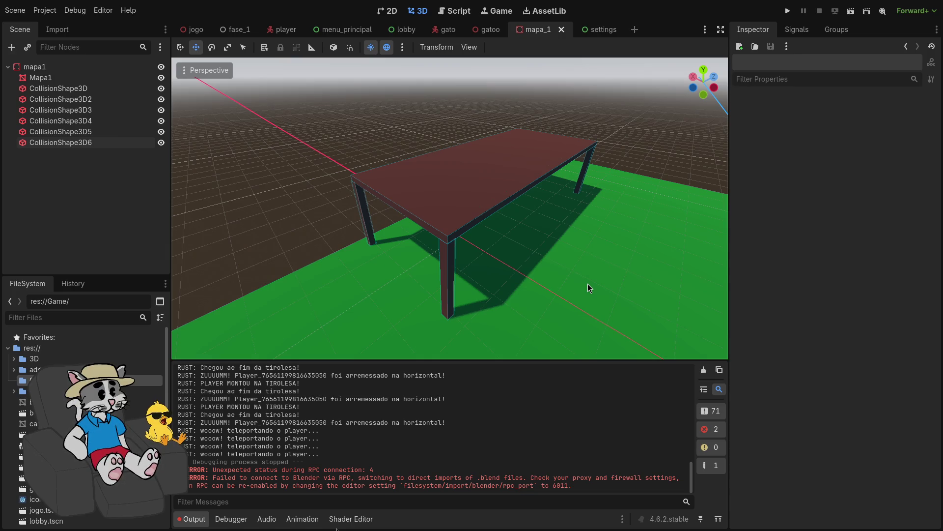
- Drop taberna.blend from res://3D into the mapa_1 viewport, undo it, and bring up the launcher
left_click(13, 358)
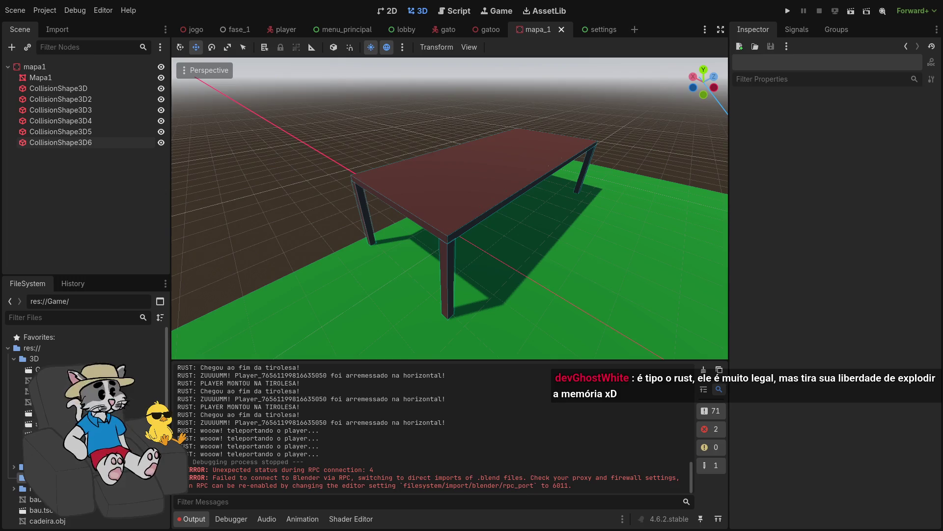
mouse_move(49, 445)
left_mouse_down()
mouse_move(442, 327)
mouse_move(494, 266)
left_mouse_up()
scroll(486, 268, "down", 5)
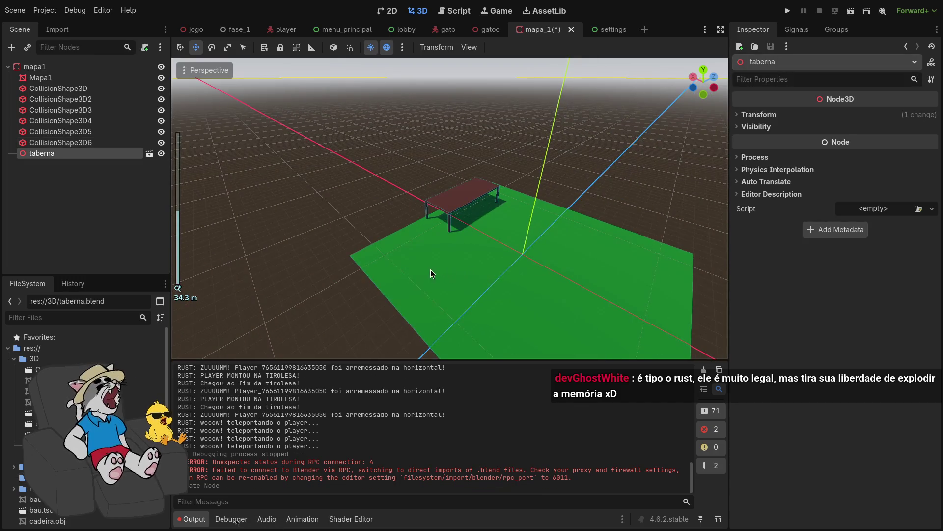
scroll(430, 270, "down", 3)
key("ctrl+z")
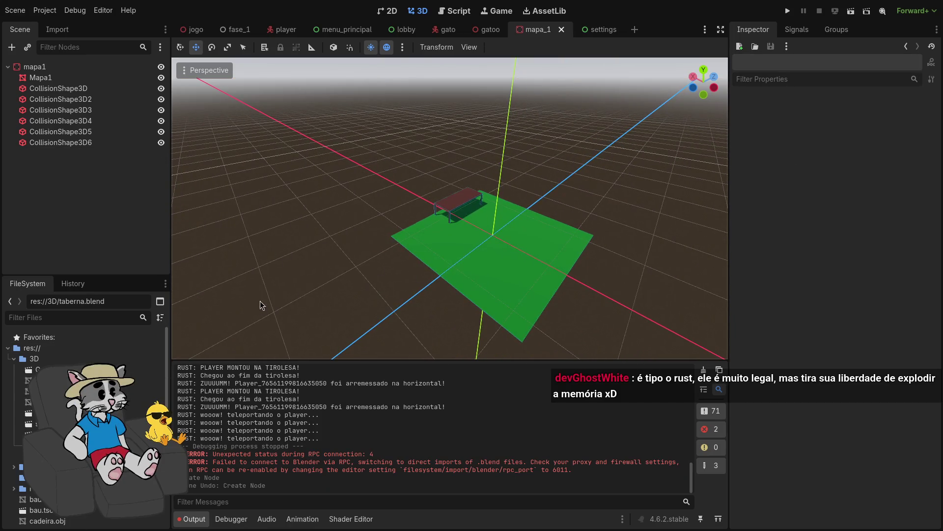
key("super")
- Launch Dolphin, maximize it, and go to the home folder
type("dol")
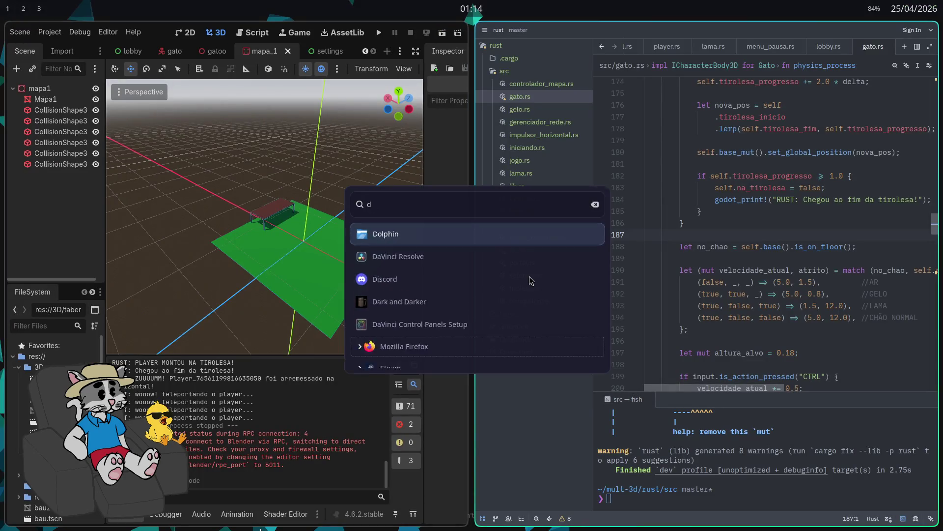
key("Return")
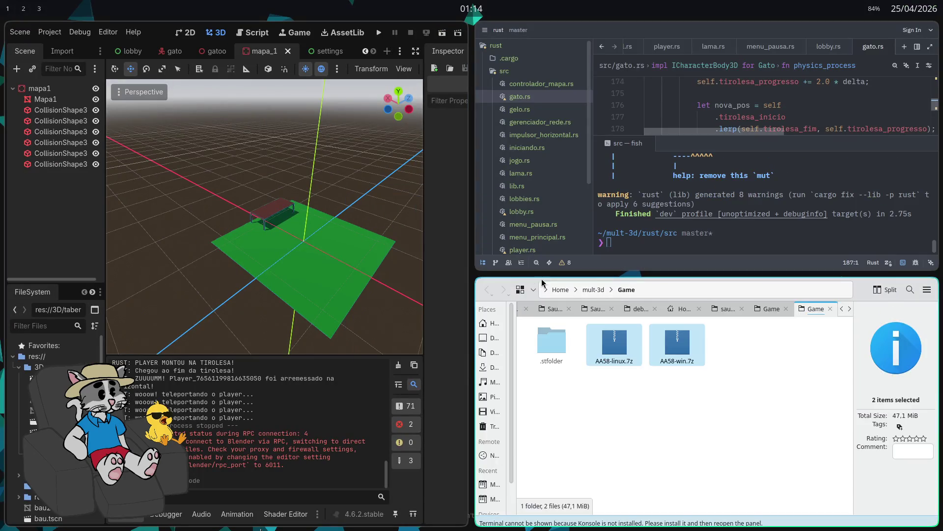
left_click(544, 372)
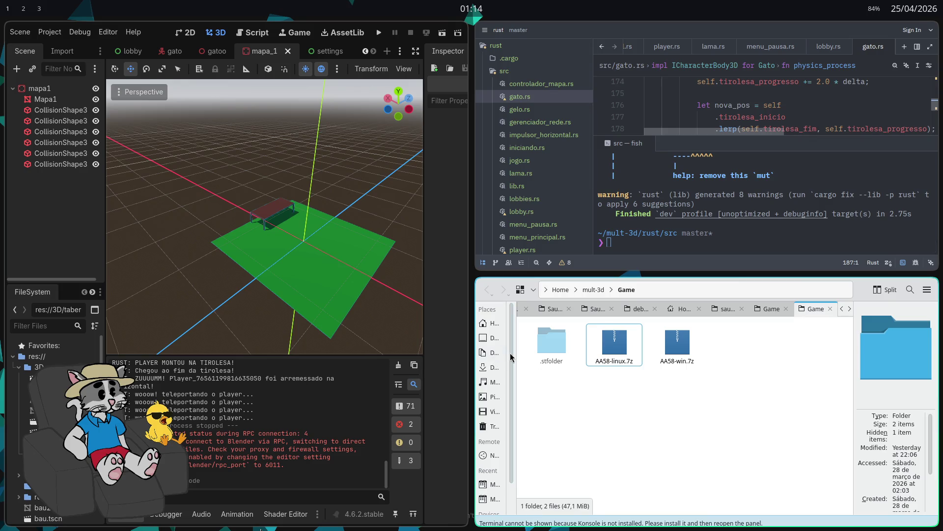
left_click(507, 340)
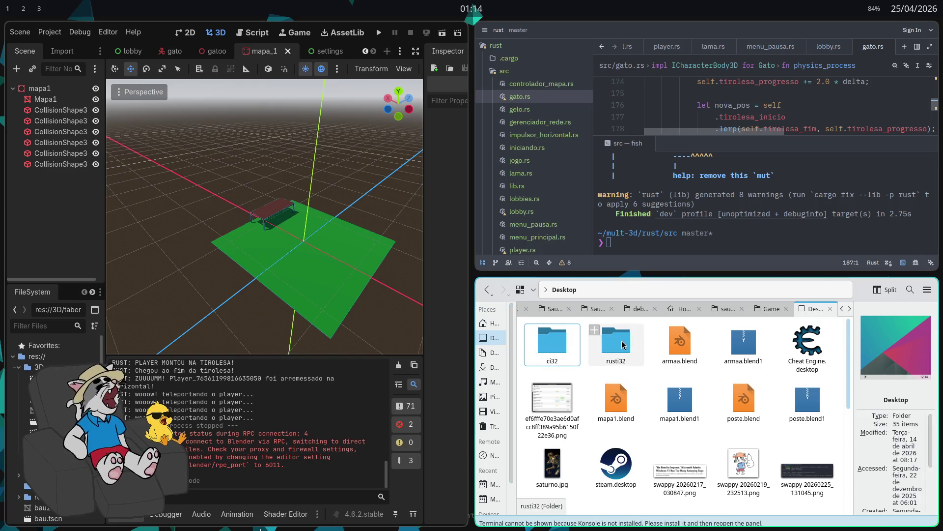
key("super+f")
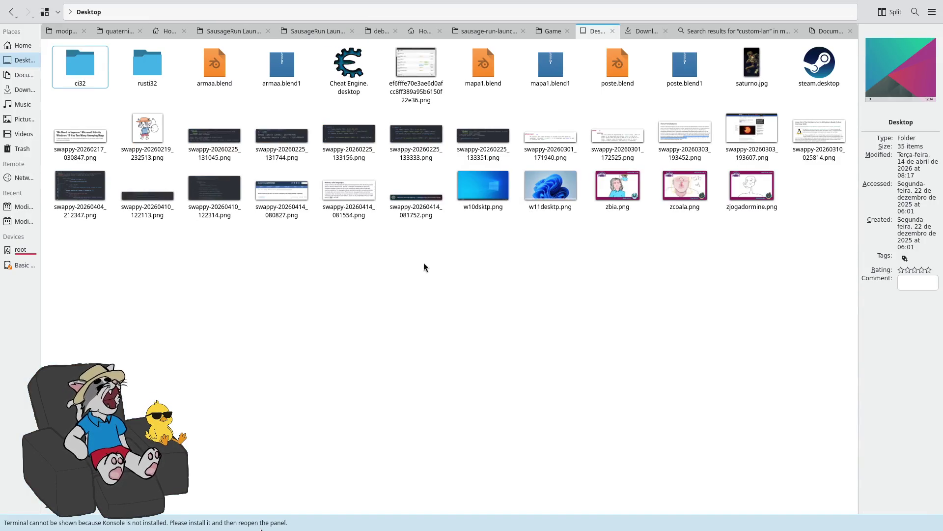
key("alt+Up")
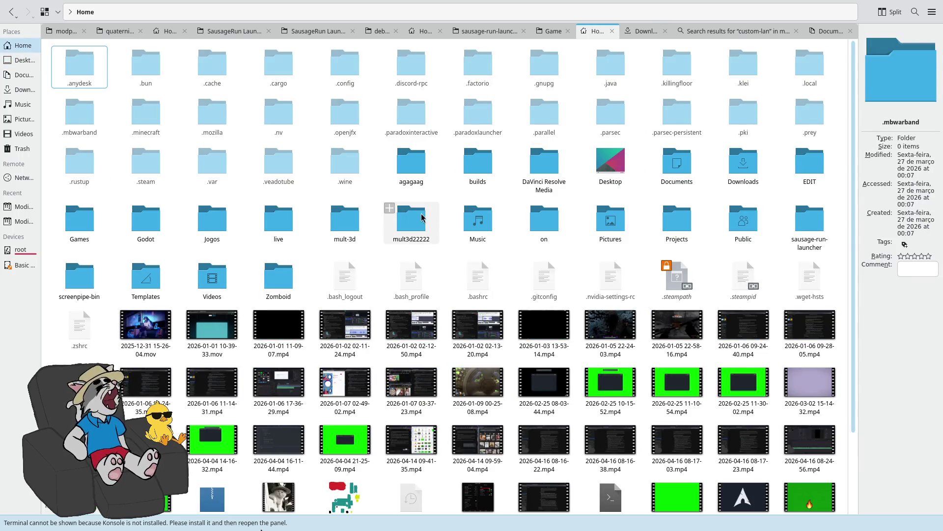
- Open taberna.blend from mult-3d/3D with Blender
left_click(345, 221)
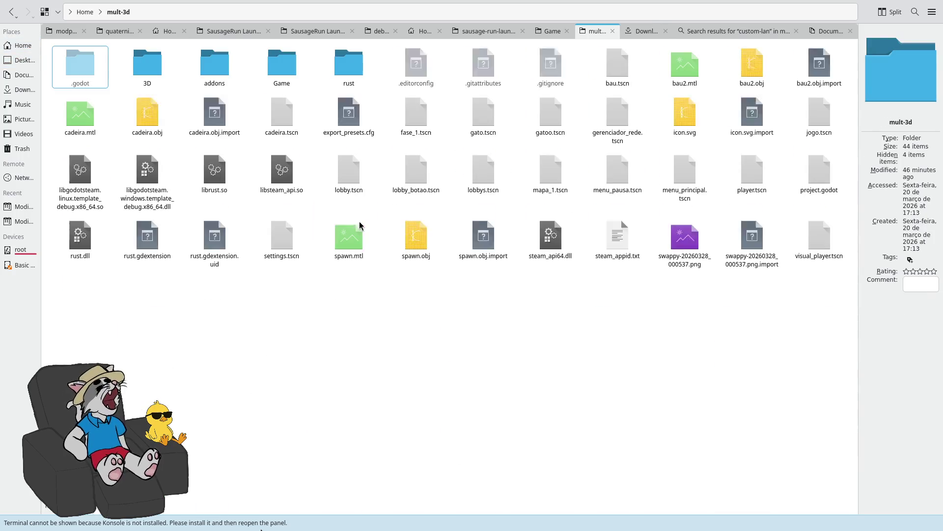
left_click(152, 71)
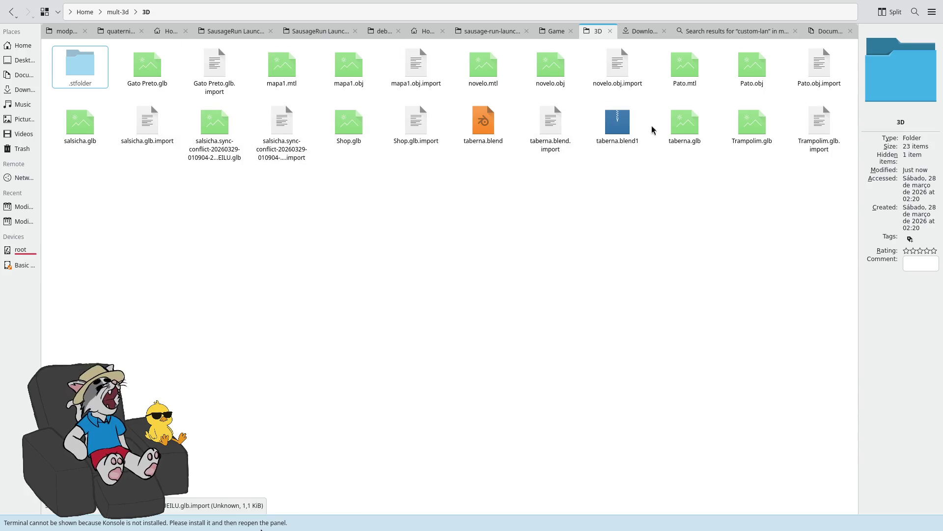
left_click(506, 144)
type("blender")
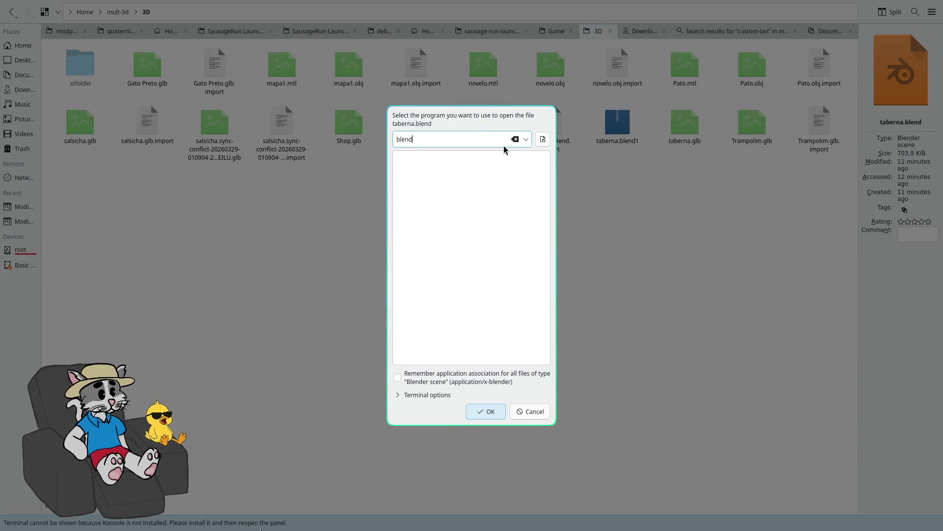
key("Return")
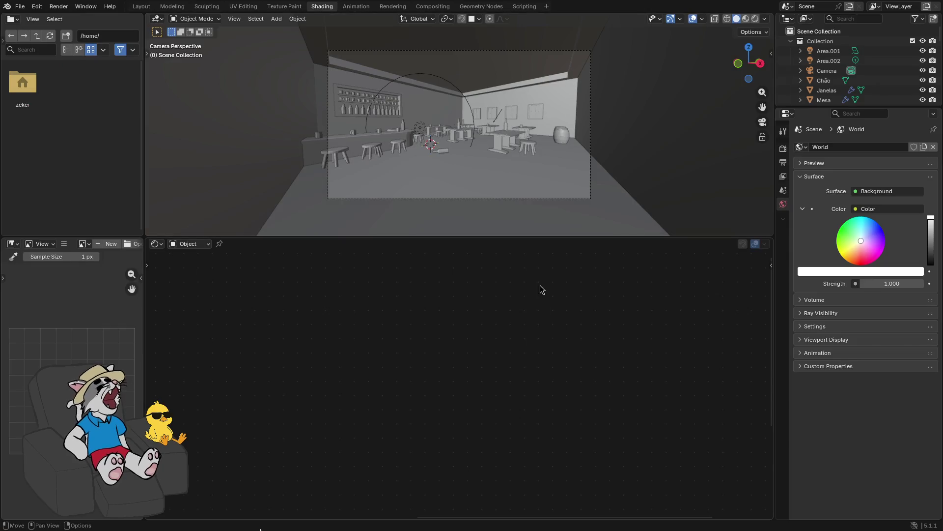
- Enlarge the 3D viewport and switch to Material Preview shading
right_click(491, 238)
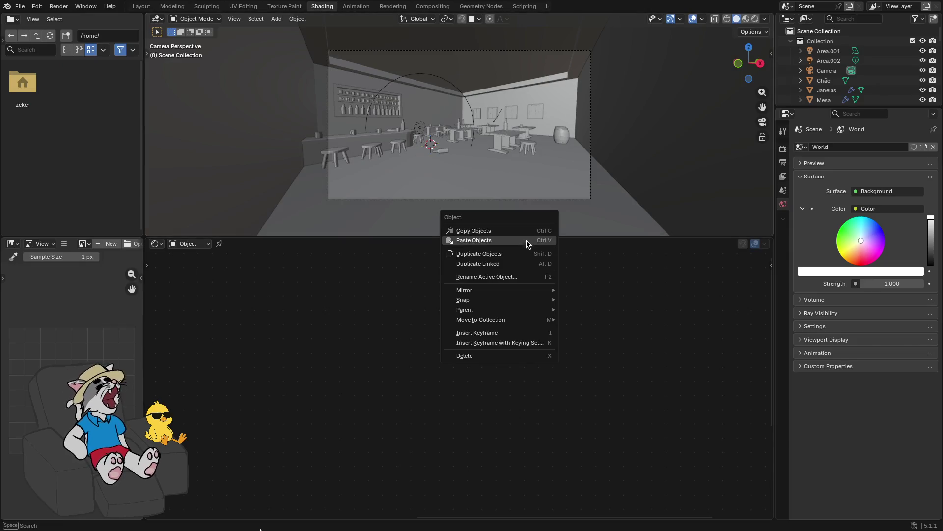
mouse_move(478, 236)
left_mouse_down()
mouse_move(443, 457)
mouse_move(460, 496)
mouse_move(464, 486)
left_mouse_up()
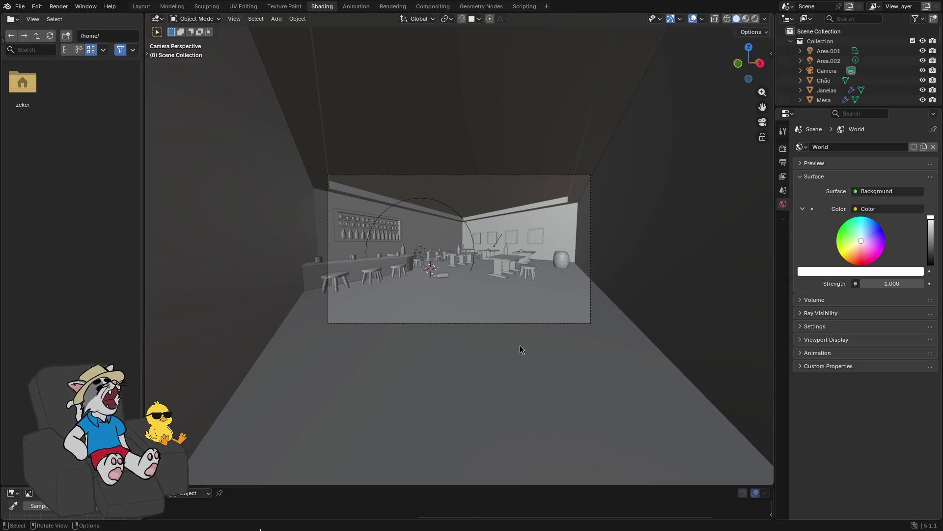
left_click(827, 71)
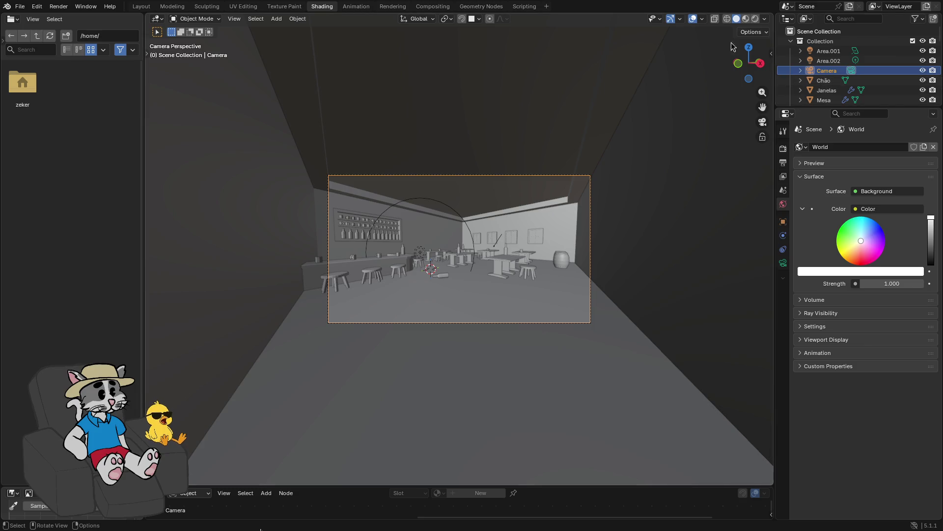
left_click(746, 18)
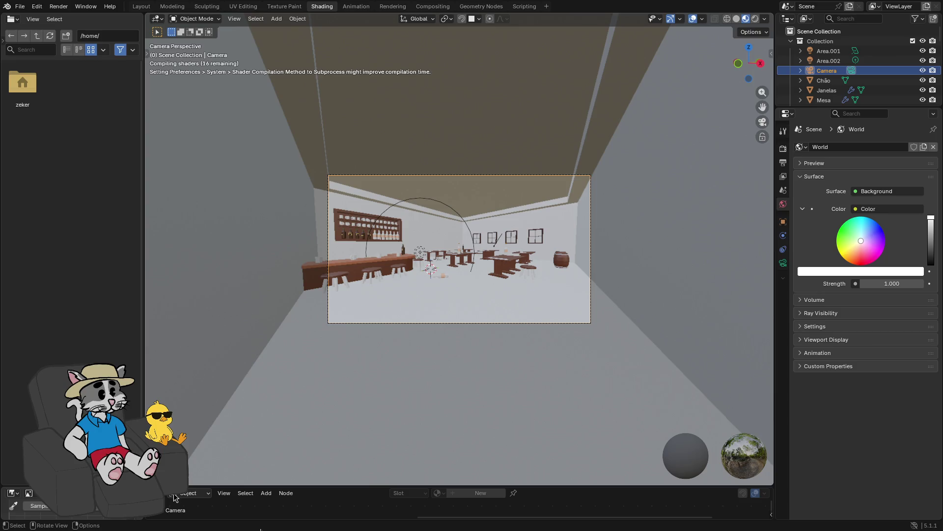
left_click(175, 483)
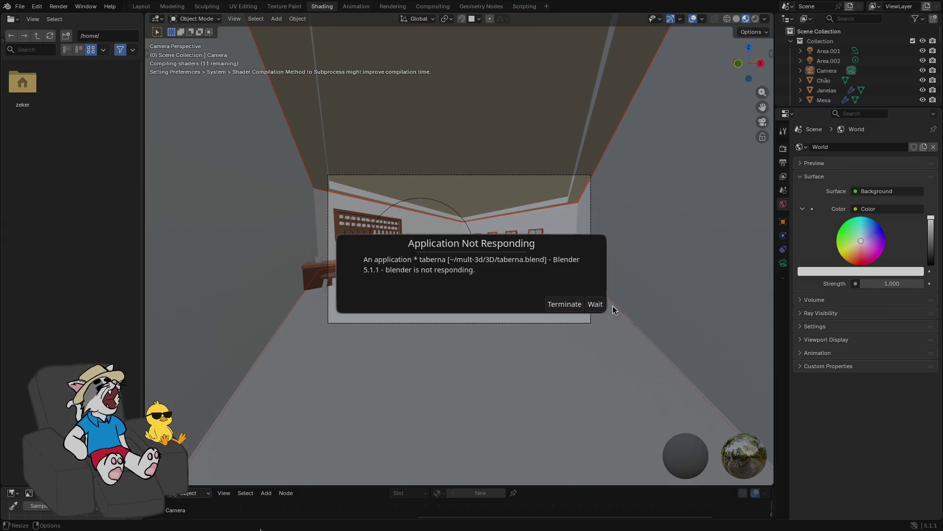
- Select the tavern floor to inspect its Wood Planks Fine material, orbiting around the tables
left_click(593, 304)
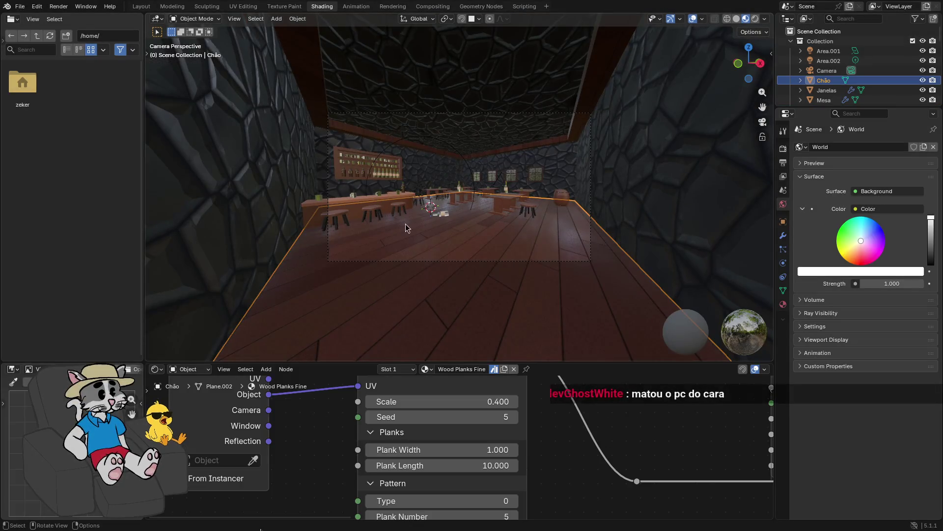
scroll(462, 290, "up", 5)
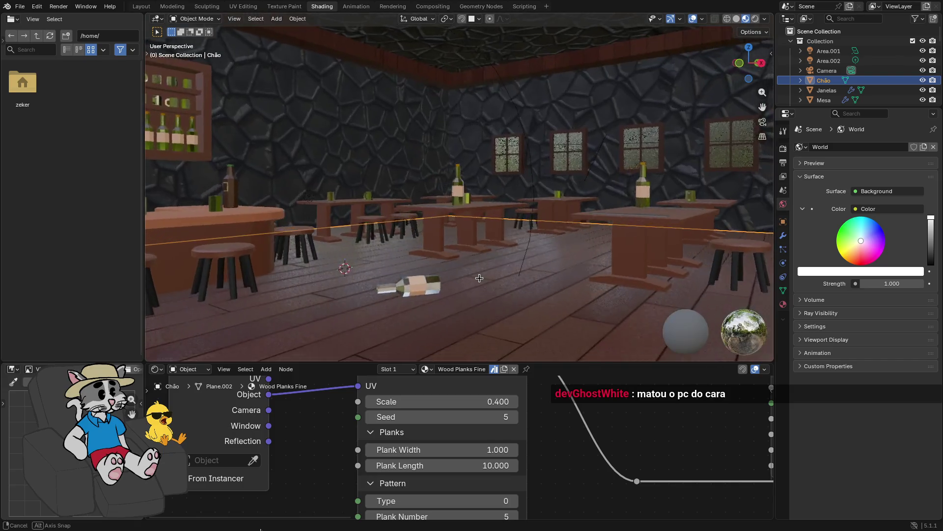
right_click(452, 273)
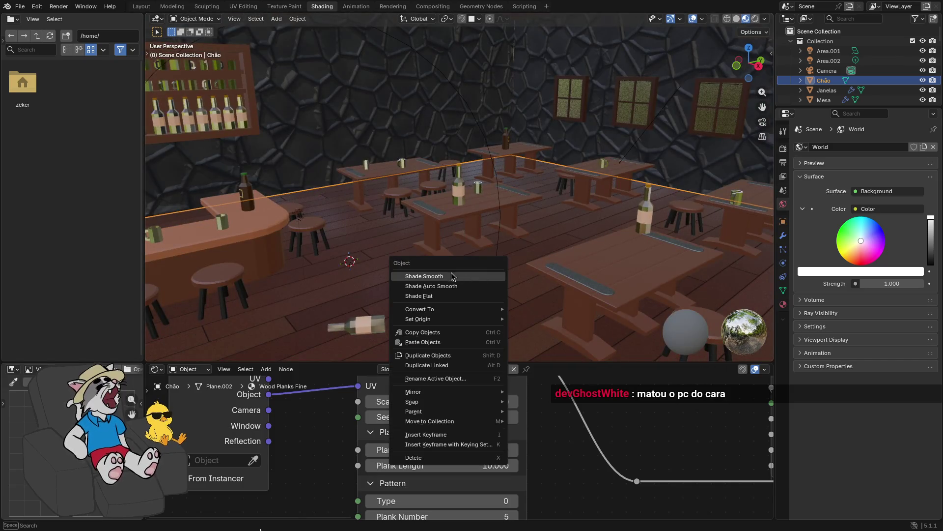
scroll(419, 401, "down", 10)
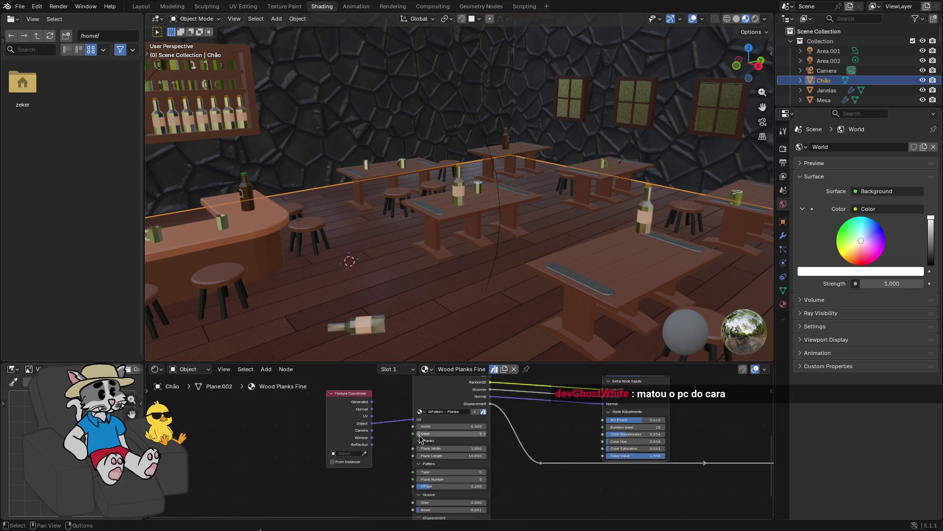
mouse_move(429, 241)
left_mouse_down()
mouse_move(469, 245)
mouse_move(362, 246)
mouse_move(550, 246)
left_mouse_up()
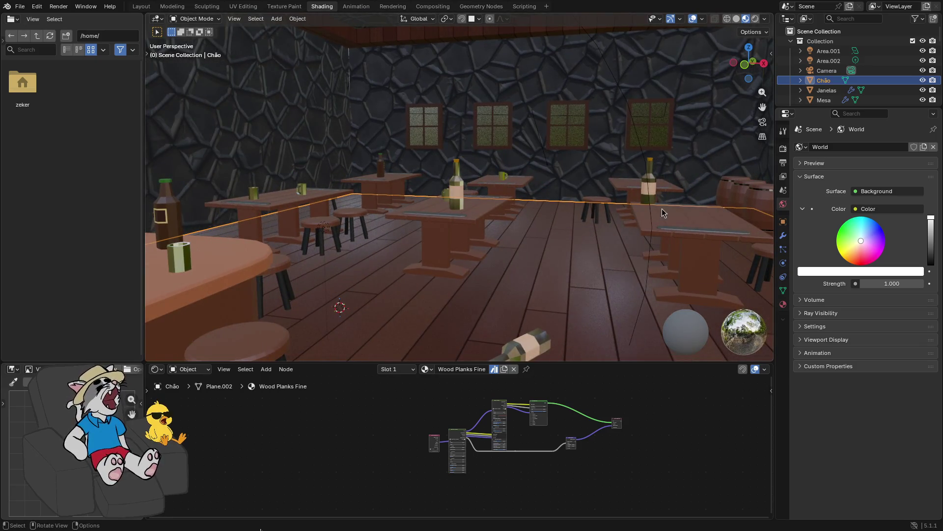
left_click(826, 72)
key("Delete")
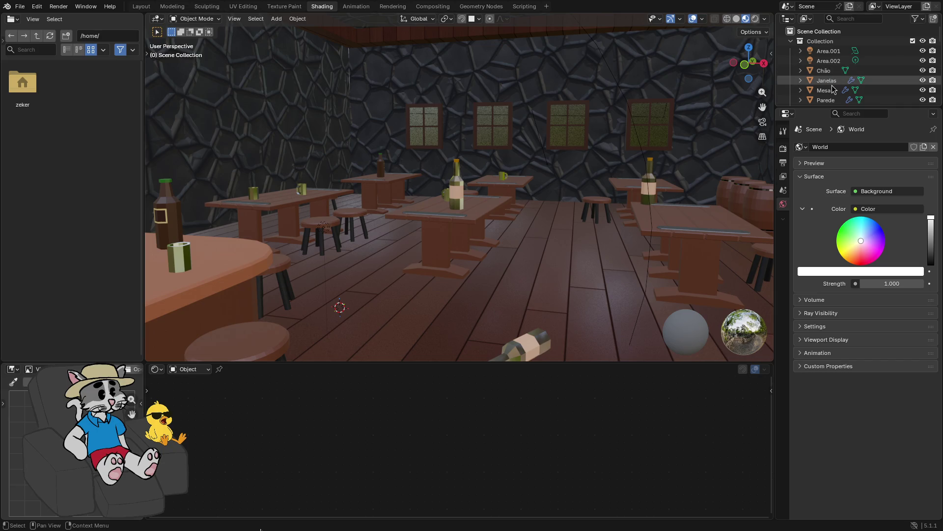
left_click(833, 83)
scroll(835, 79, "down", 2)
scroll(835, 81, "down", 6)
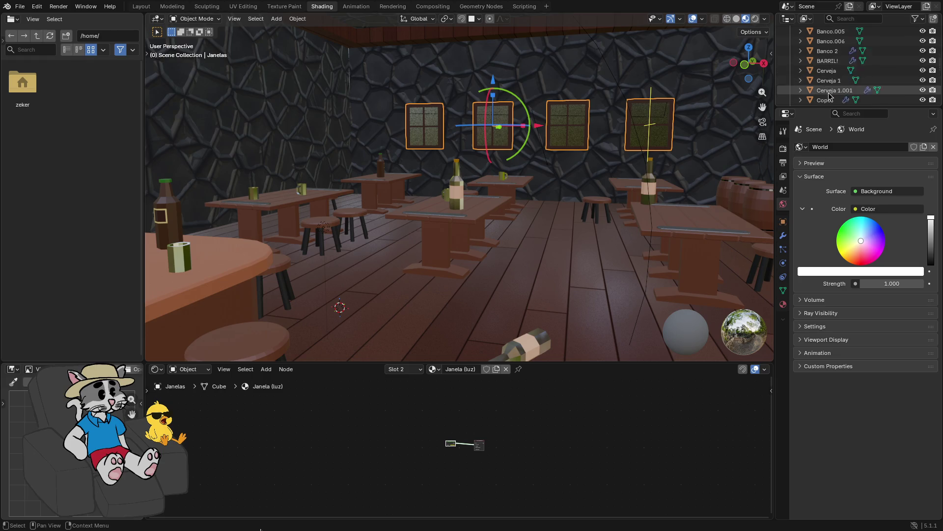
scroll(829, 89, "down", 3)
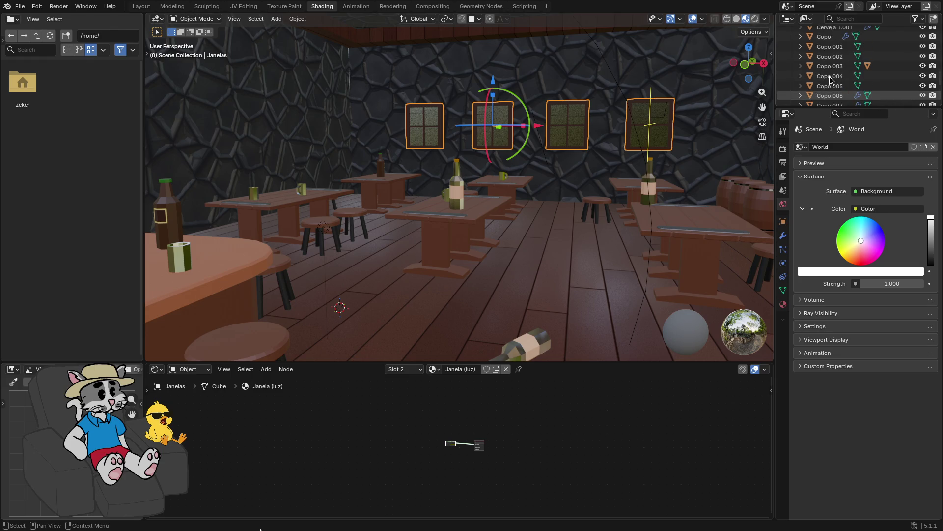
left_click(829, 75)
scroll(830, 81, "down", 4)
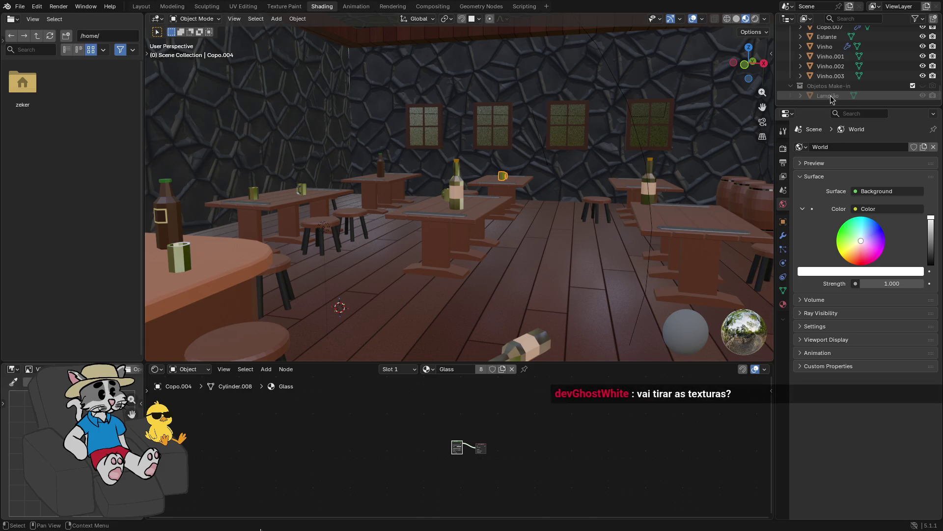
left_click(833, 97)
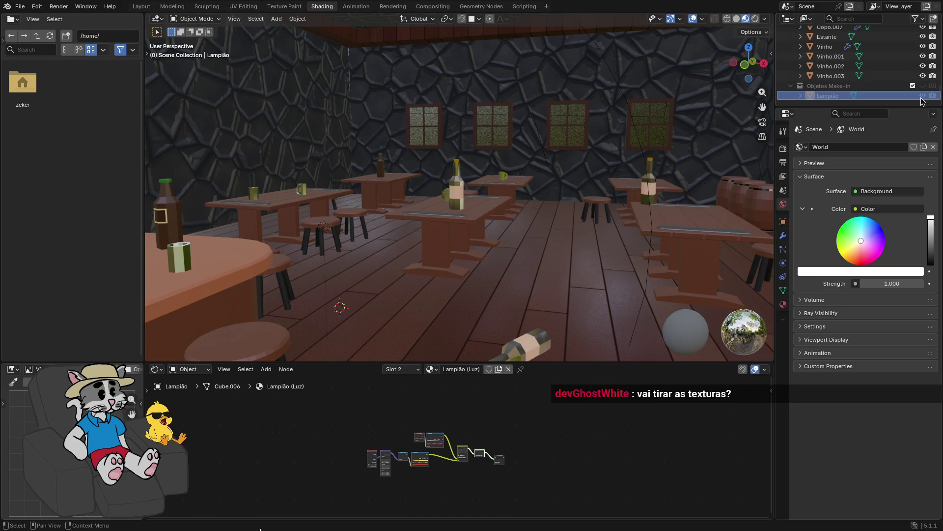
key("x")
scroll(866, 99, "up", 1)
left_click_drag(601, 274, 556, 297)
scroll(821, 98, "up", 5)
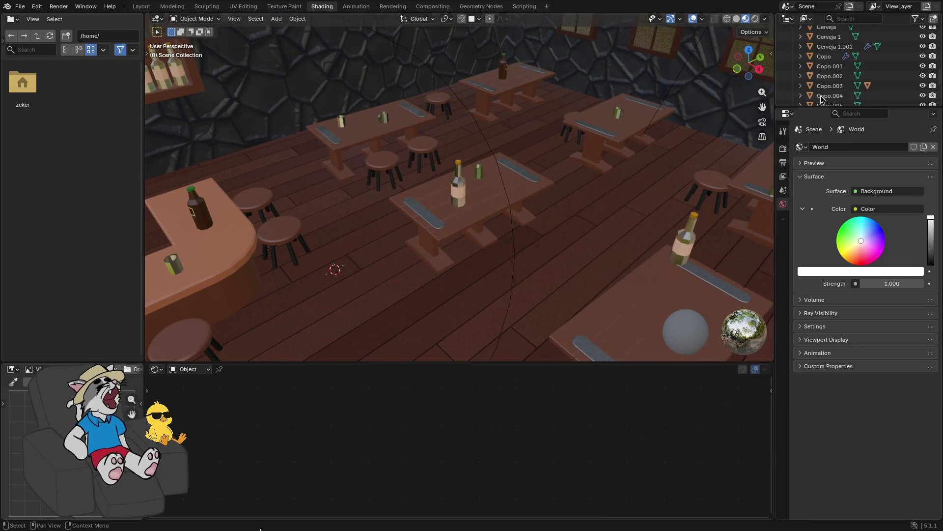
scroll(821, 98, "up", 5)
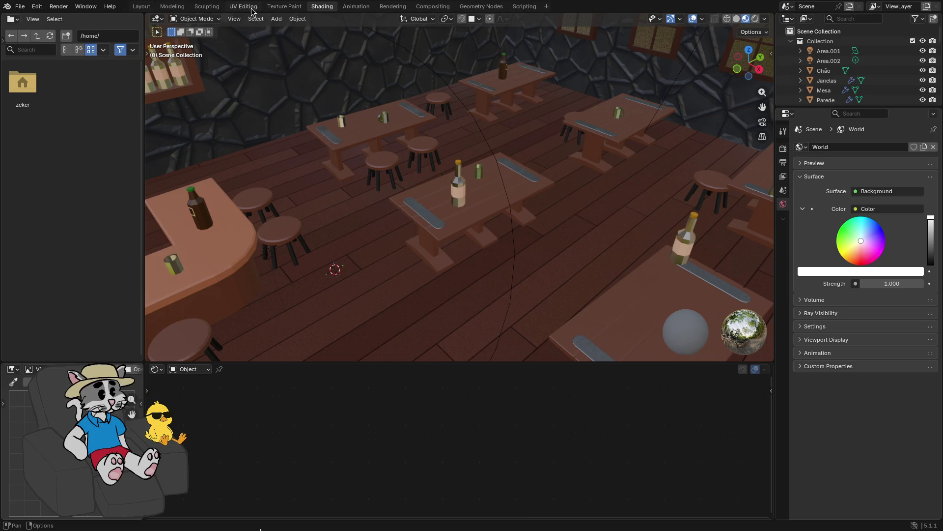
left_click(141, 5)
- Collapse Objetos, select the Area.001 light, and switch the Layout viewport to Material Preview
left_click_drag(339, 145, 431, 212)
right_click(432, 212)
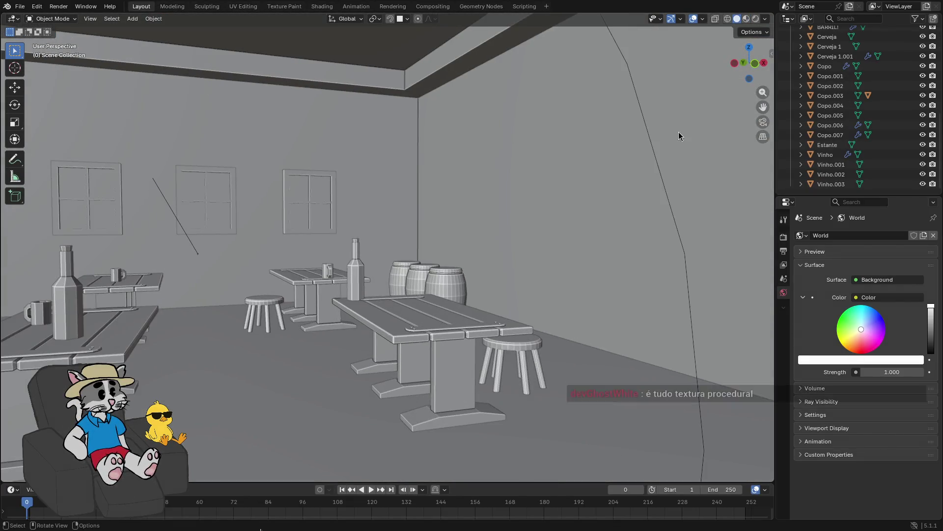
scroll(827, 102, "up", 6)
left_click(791, 130)
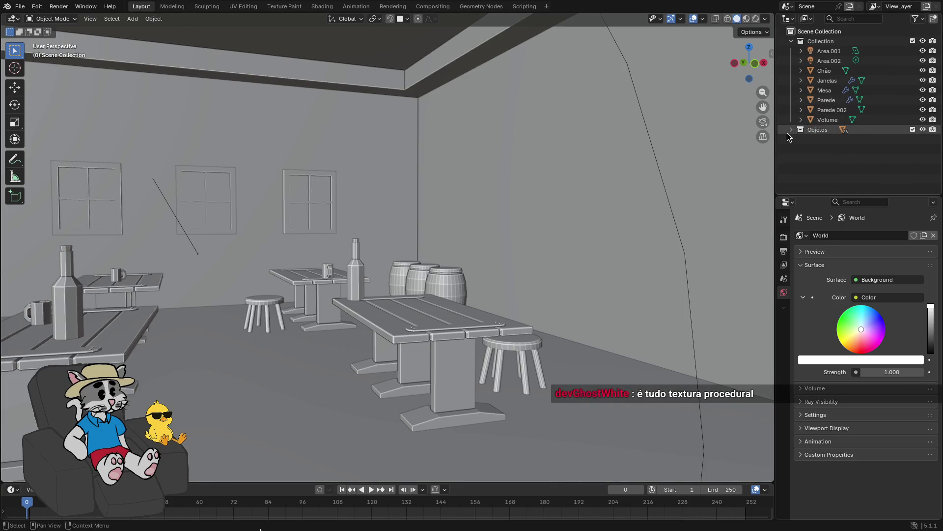
left_click(815, 51)
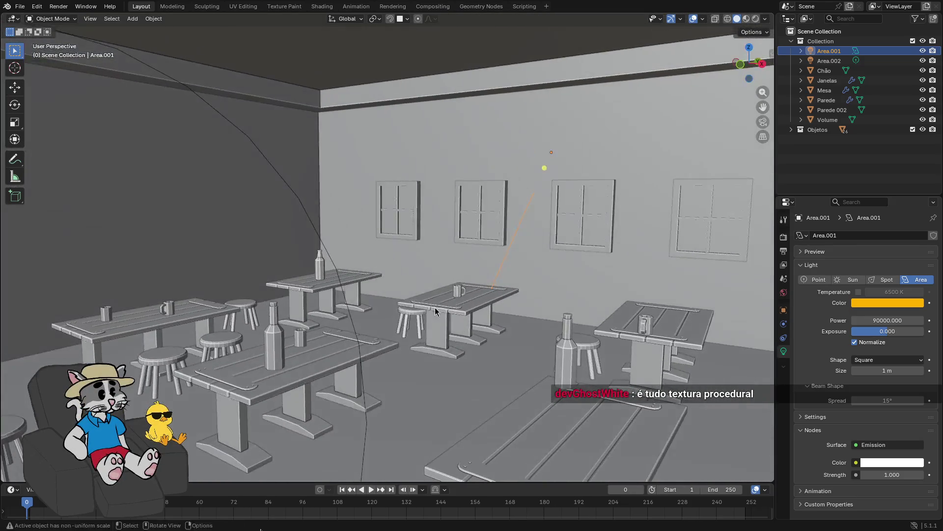
right_click(435, 308)
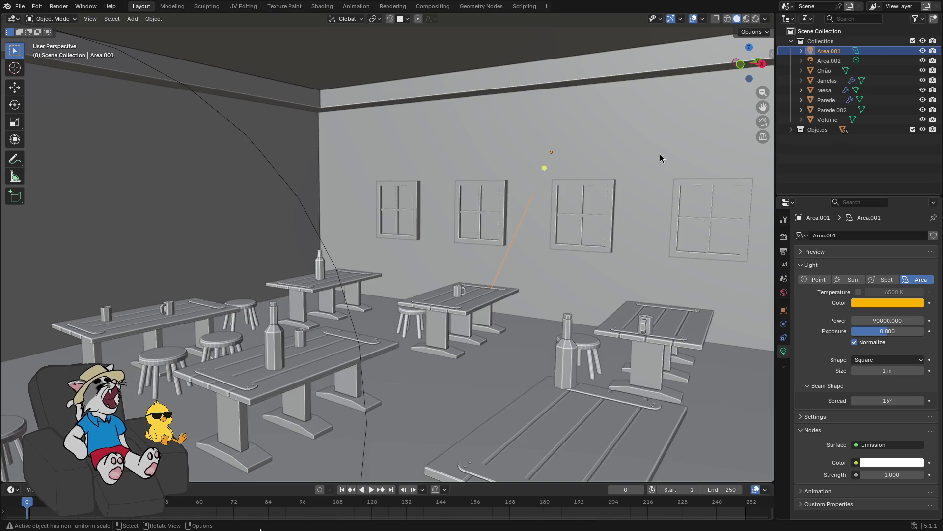
left_click(746, 19)
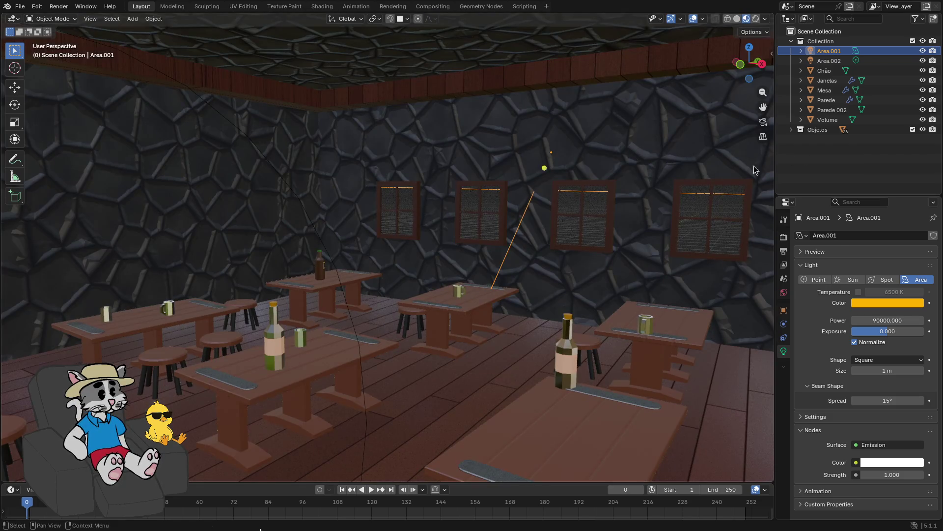
- Switch to Rendered shading and move the Area.001 light so light enters through the windows
left_click(755, 18)
key("g")
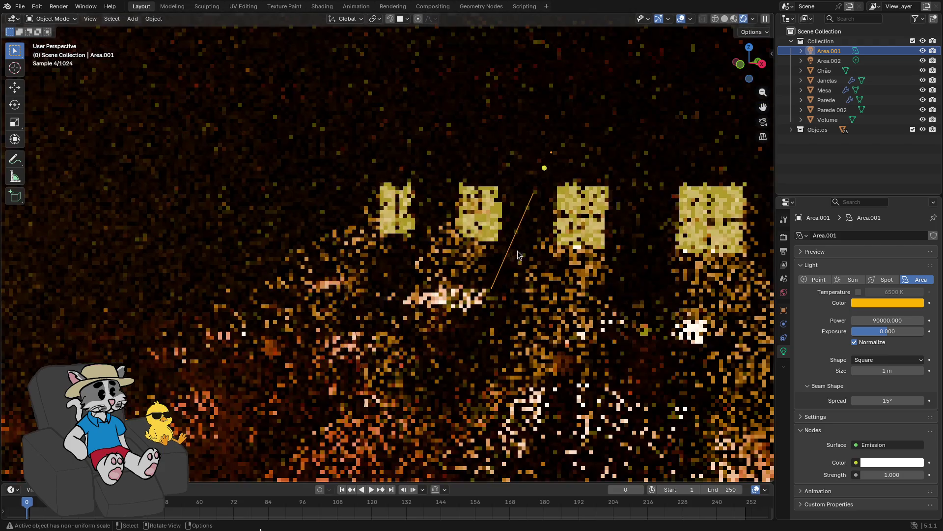
left_click(501, 258)
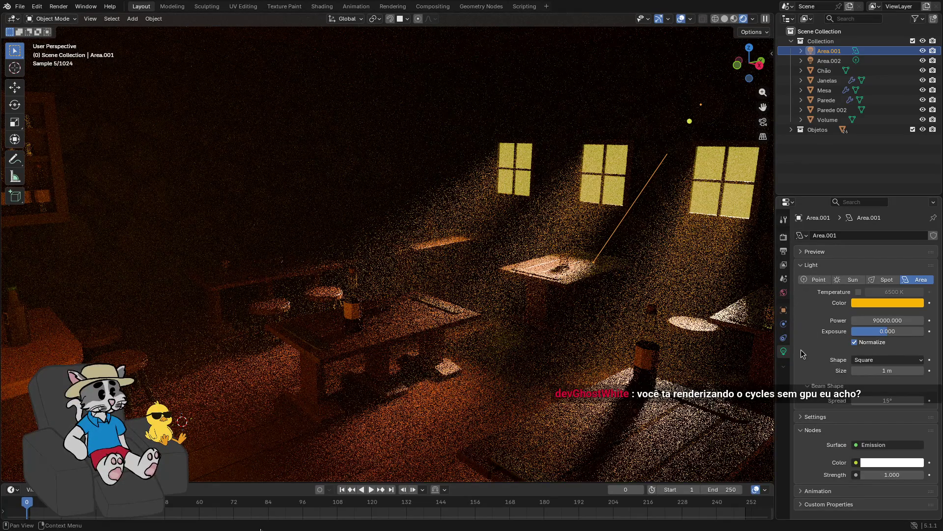
left_click(784, 219)
- Set the Performance > Compositor device to GPU, keeping threads on Auto-Detect
left_click(784, 237)
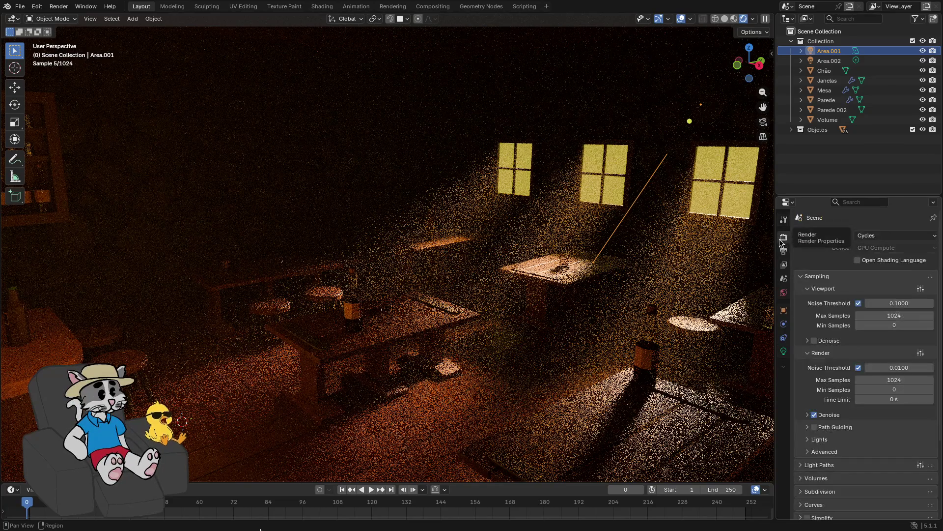
scroll(822, 315, "down", 5)
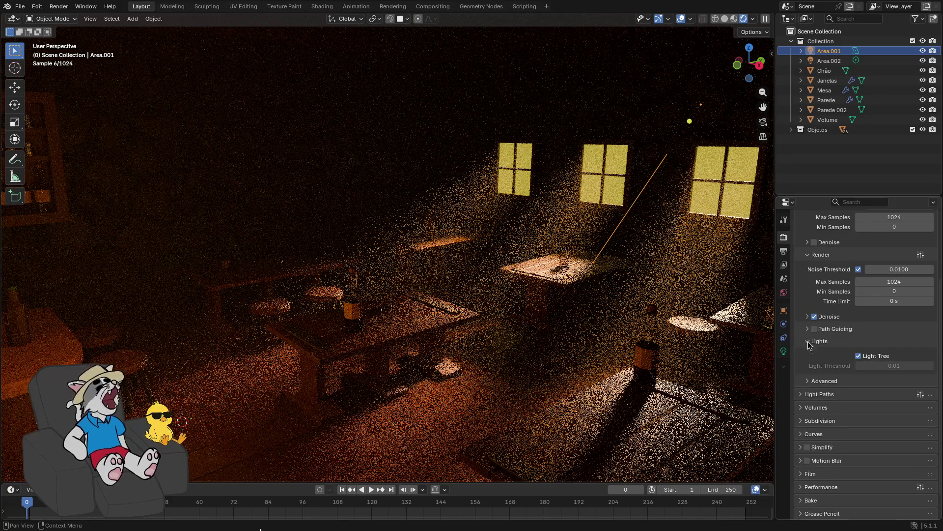
left_click(804, 458)
scroll(805, 462, "down", 2)
left_click(884, 460)
left_click(883, 469)
scroll(813, 453, "down", 4)
scroll(812, 446, "down", 3)
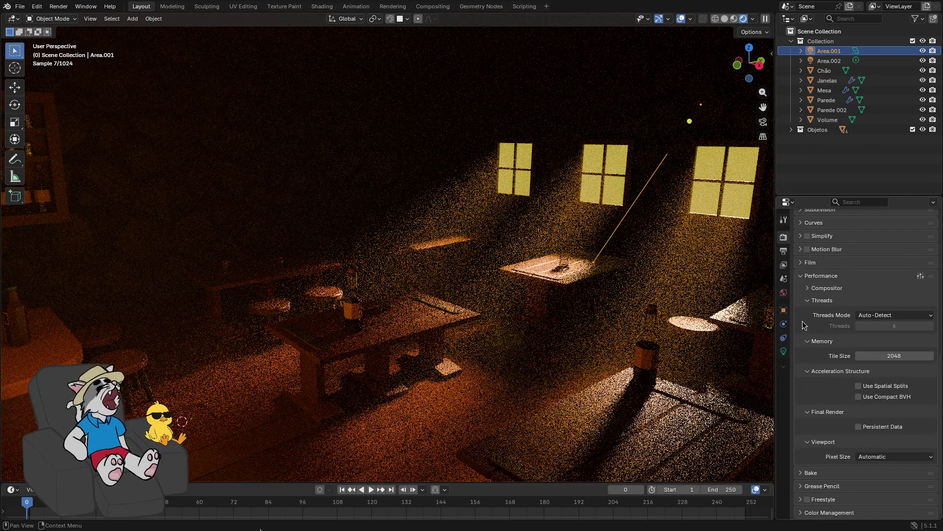
left_click(807, 288)
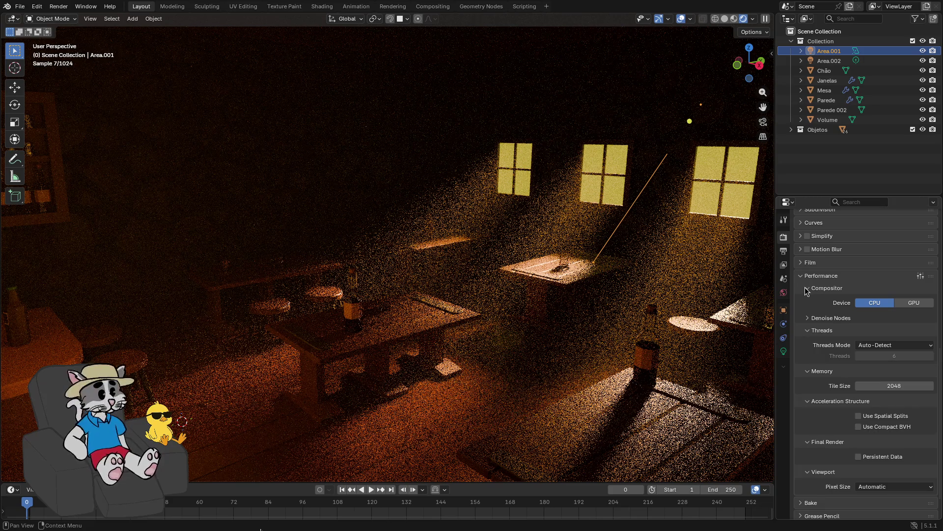
left_click(907, 305)
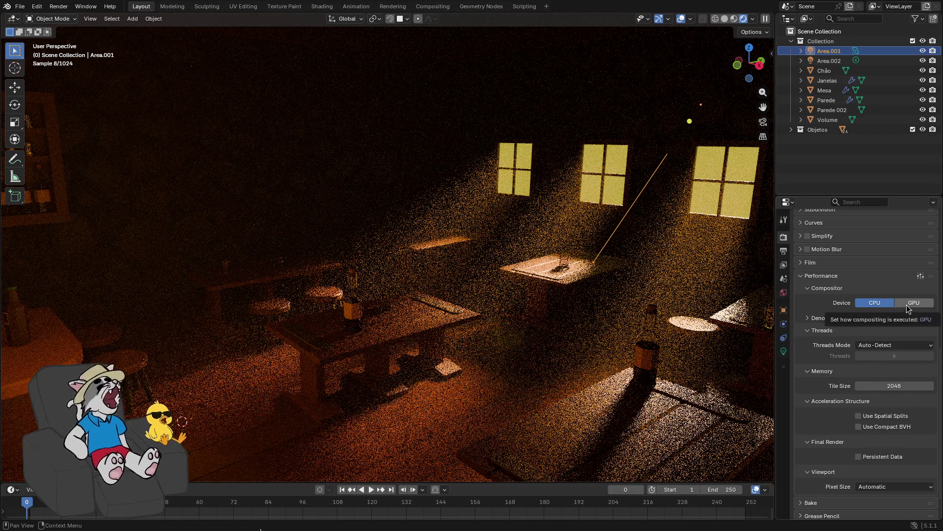
left_click(808, 290)
left_click(820, 275)
- Confirm the Cycles device stays GPU Compute, then add Area.002 to the light selection
key("g")
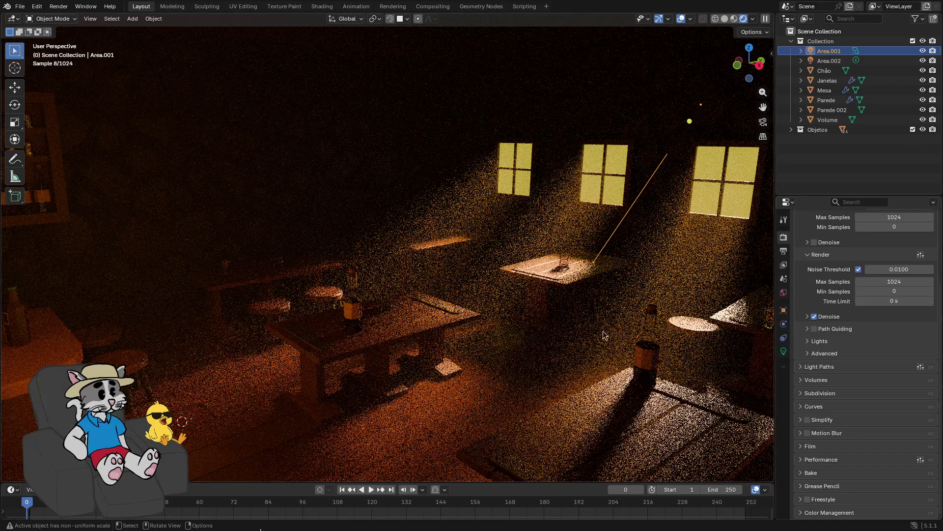
right_click(587, 327)
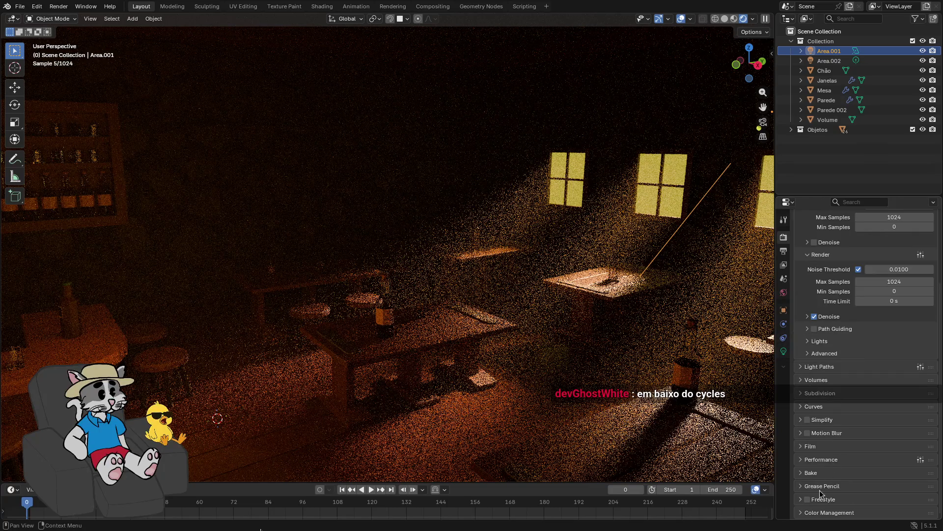
scroll(805, 383, "up", 3)
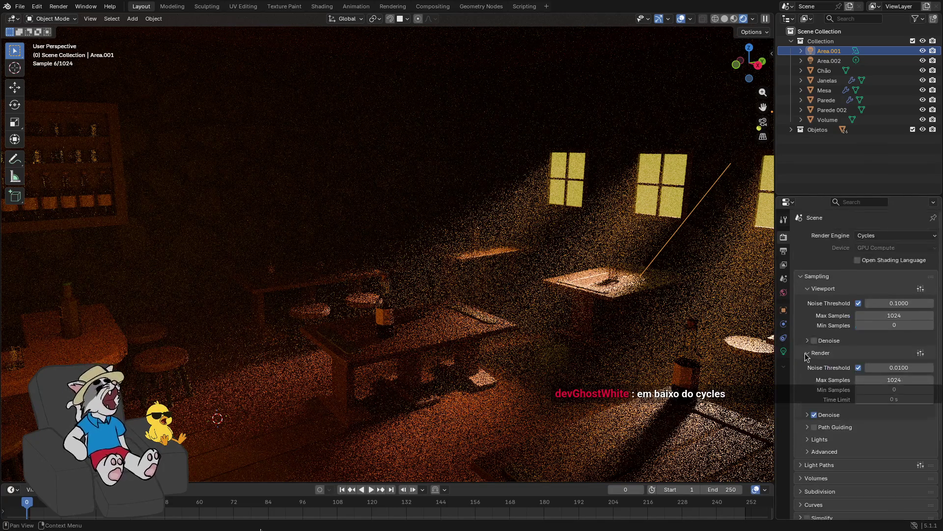
scroll(805, 380, "down", 3)
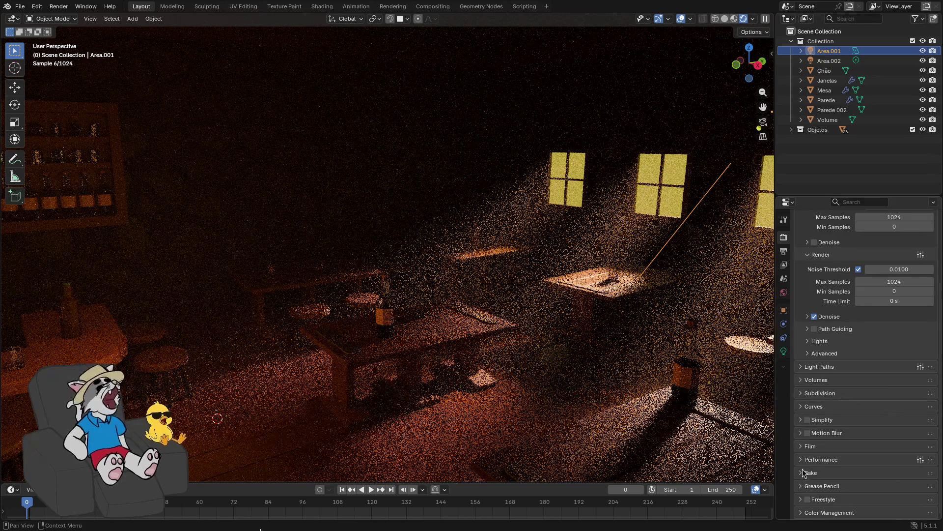
scroll(803, 369, "up", 4)
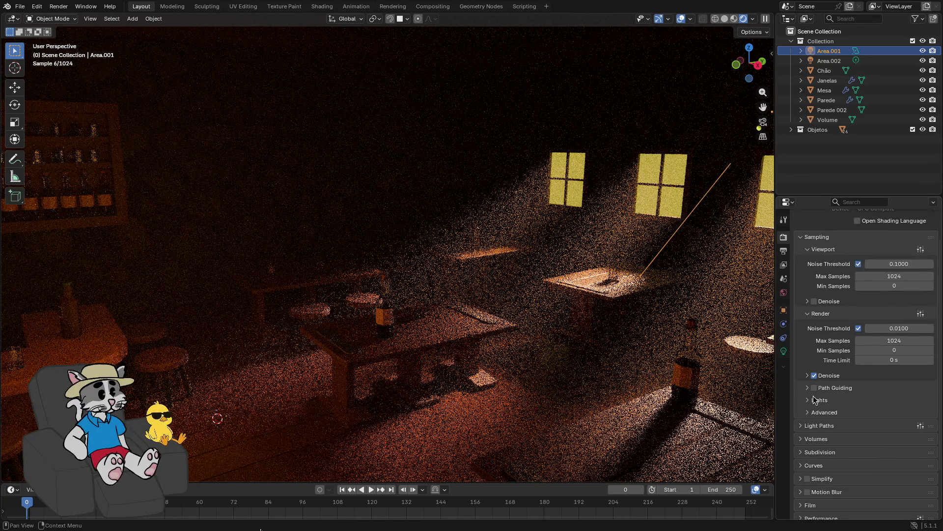
scroll(815, 421, "up", 1)
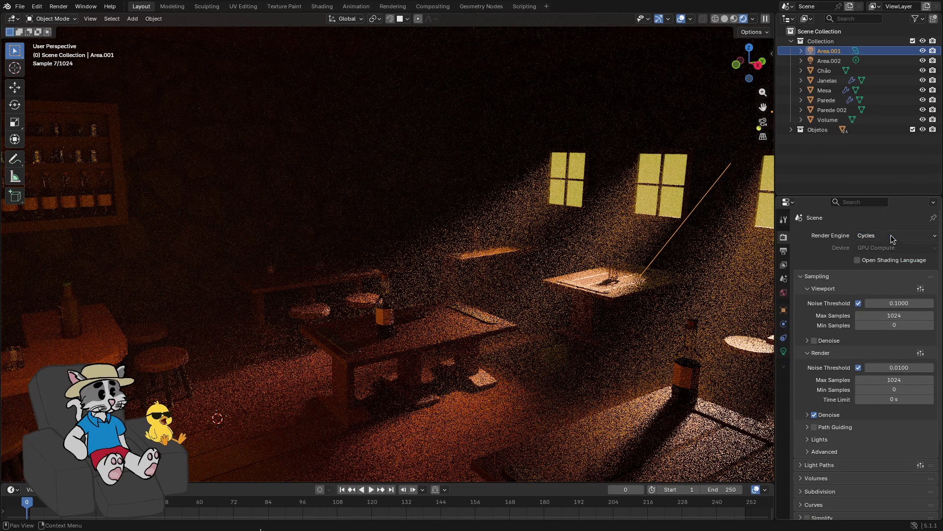
left_click(879, 248)
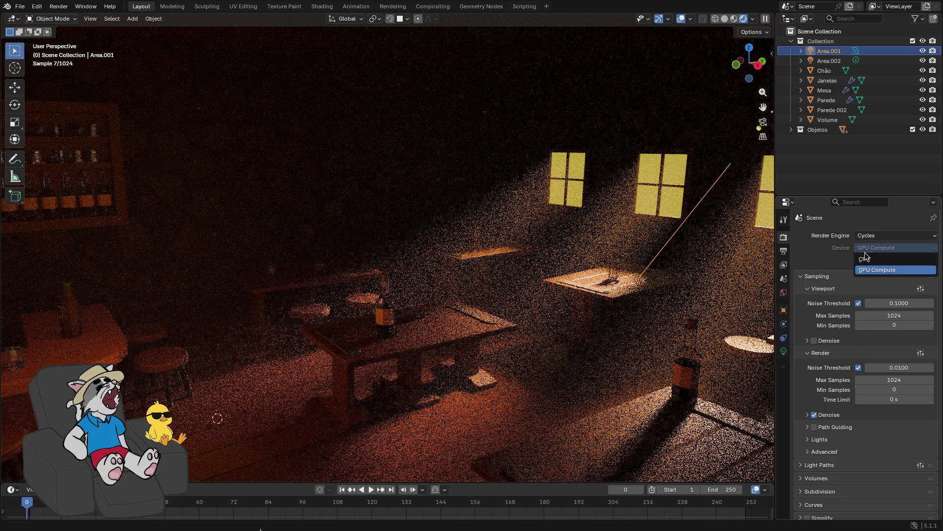
left_click(833, 254)
scroll(833, 255, "down", 2)
scroll(834, 259, "down", 3)
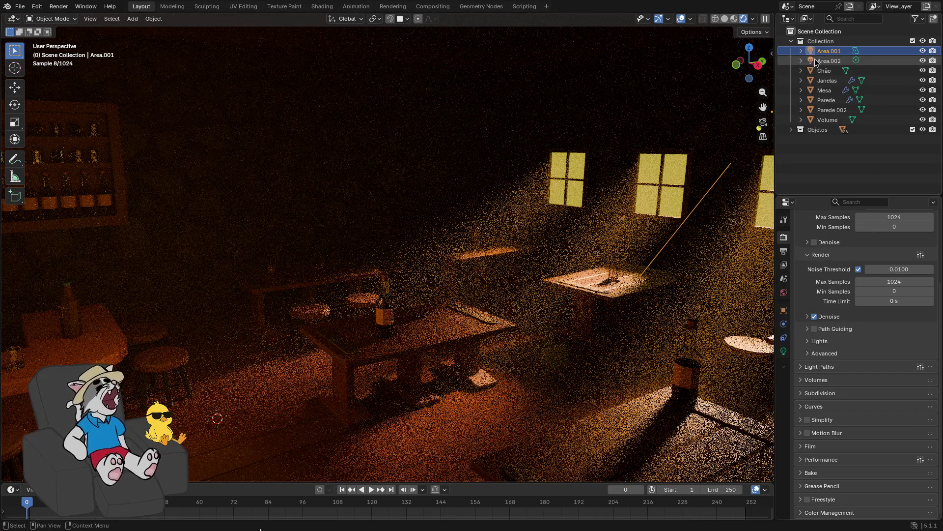
left_click(827, 60, "ctrl")
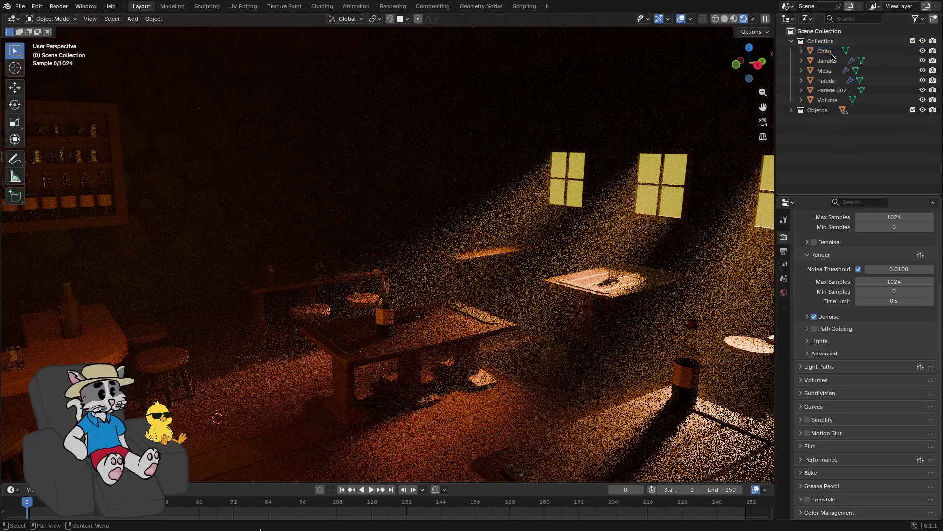
- Delete both area lights and set the render engine to EEVEE
key("Delete")
left_click(827, 52)
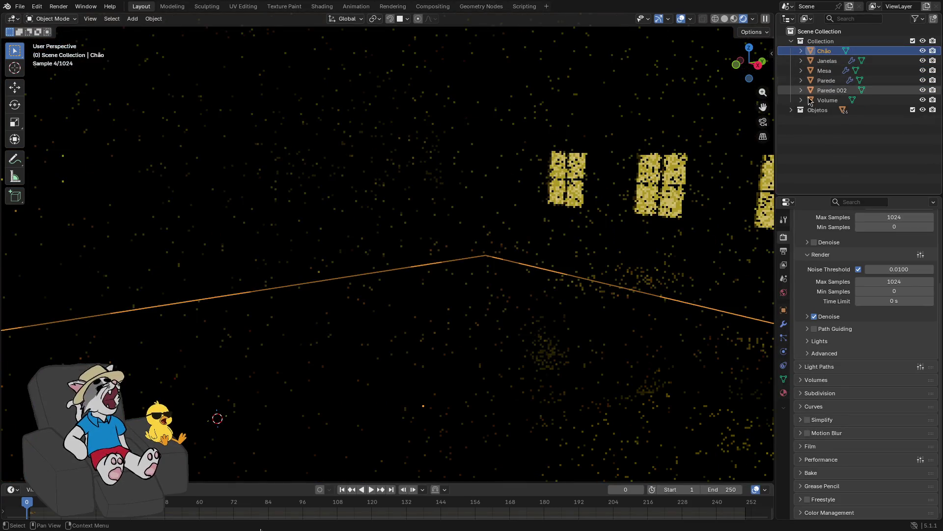
scroll(875, 275, "up", 5)
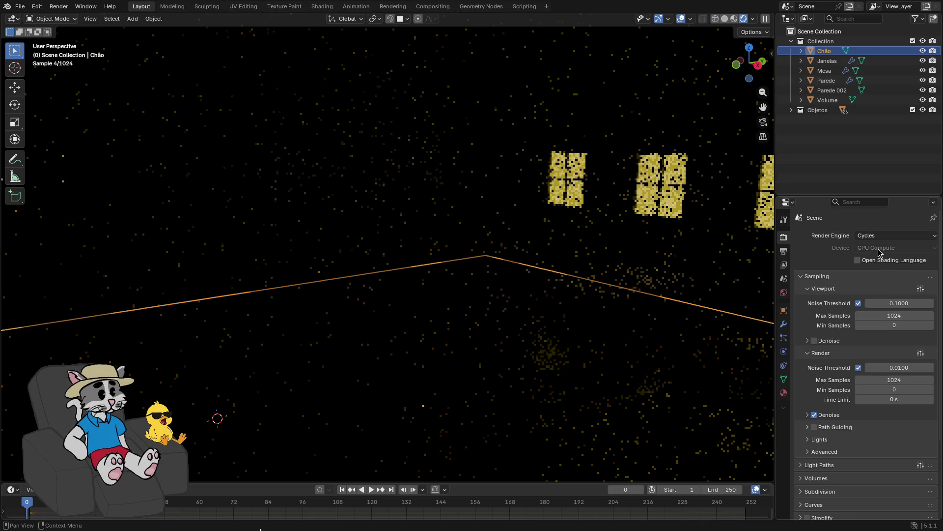
left_click(882, 236)
left_click(879, 247)
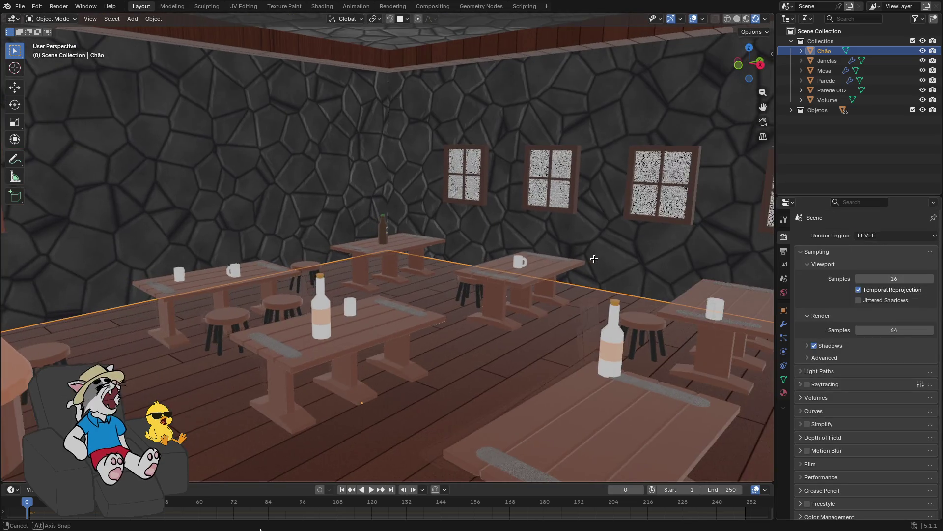
- Compare the Workbench, Cycles and EEVEE render engines, settling on EEVEE
mouse_move(595, 246)
left_mouse_down()
mouse_move(551, 251)
mouse_move(565, 241)
mouse_move(595, 265)
mouse_move(650, 206)
mouse_move(715, 202)
left_mouse_up()
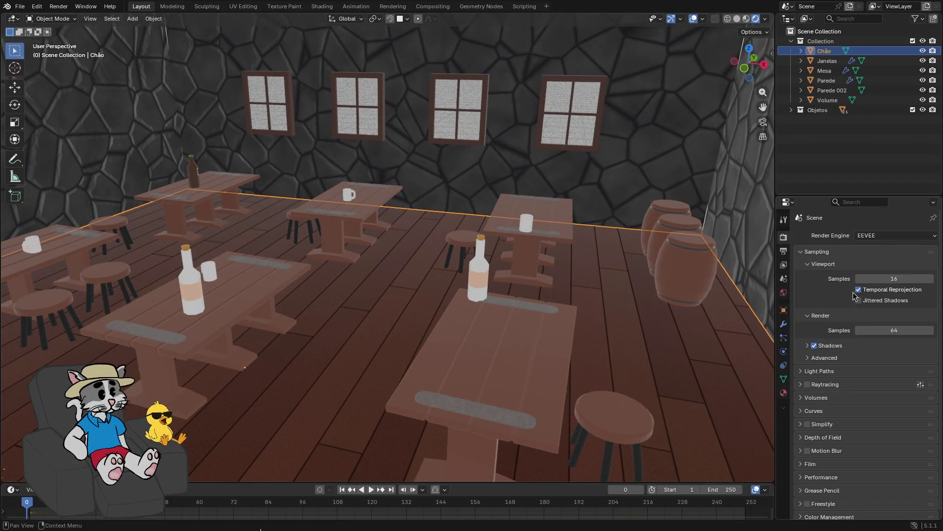
left_click(867, 235)
left_click(874, 257)
left_click(870, 235)
left_click(869, 268)
left_click(870, 236)
left_click(868, 246)
left_click(870, 235)
left_click(870, 269)
left_click(870, 235)
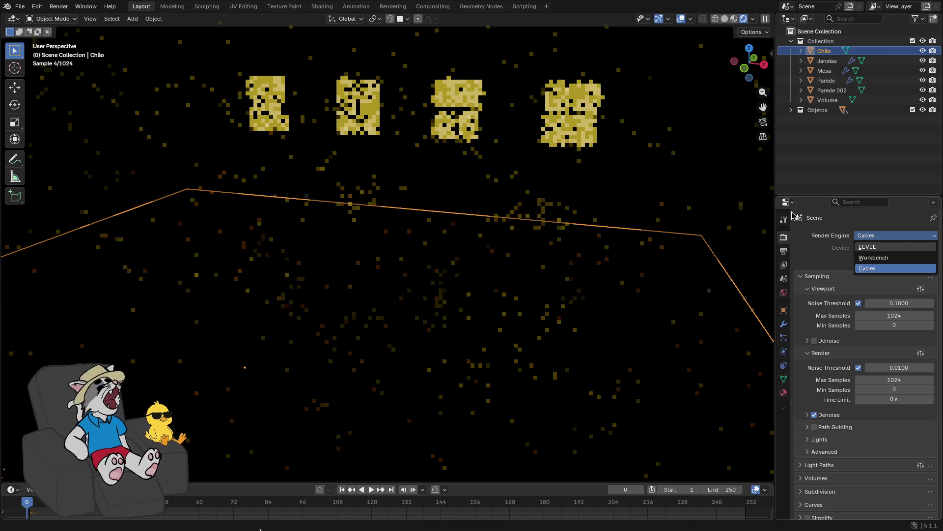
key("e")
- Orbit to face the windowed wall and select the Janelas windows object
right_click(609, 212)
mouse_move(612, 185)
left_mouse_down()
mouse_move(578, 187)
mouse_move(609, 166)
left_mouse_up()
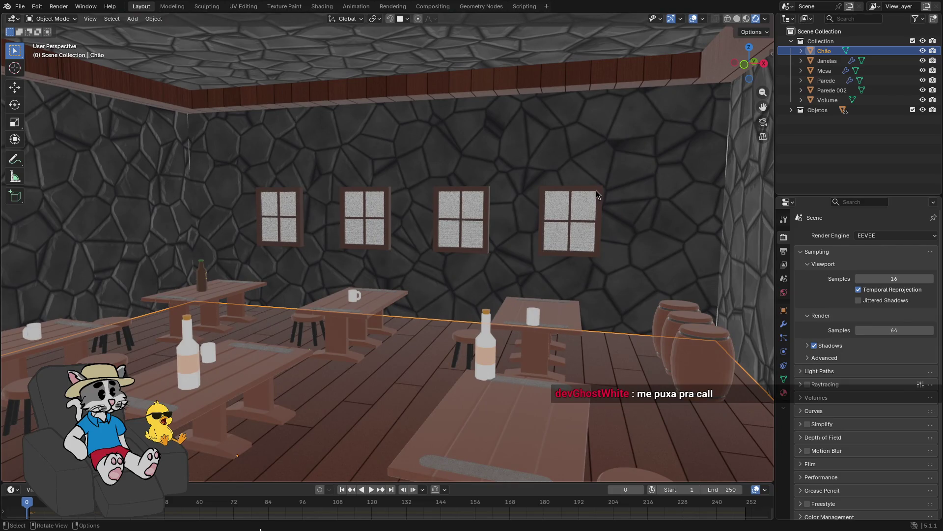
left_click(575, 205)
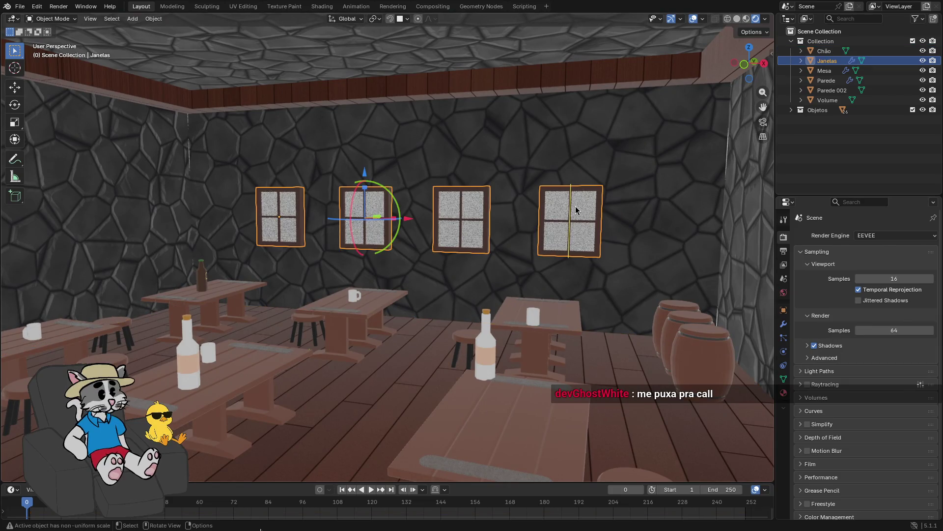
- Expand Janelas > Cube and inspect the yellow Transparent BSDF Janela (luz) material
left_click(801, 60)
left_click(819, 74)
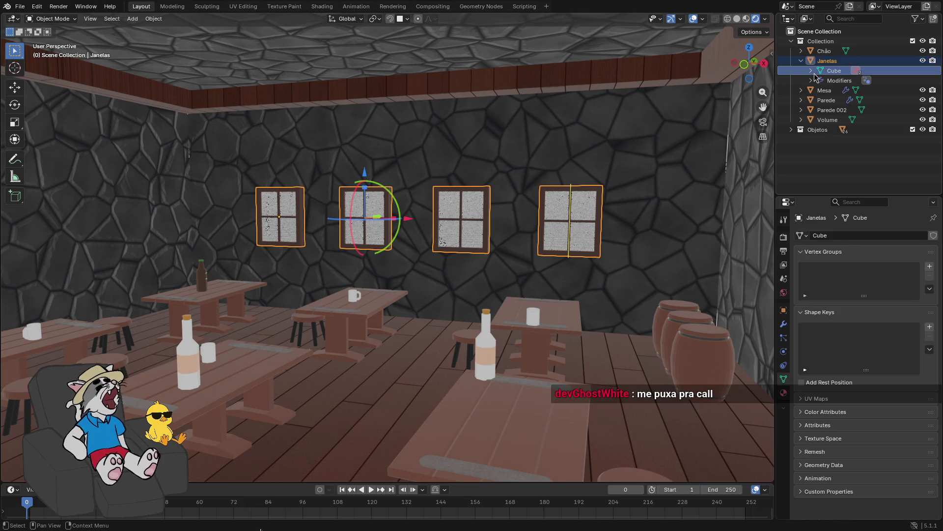
left_click(812, 72)
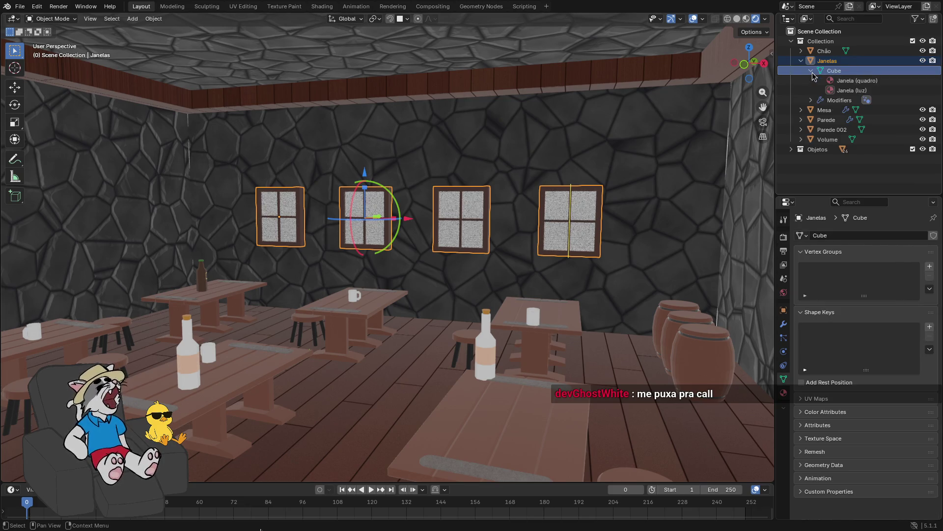
left_click(845, 90)
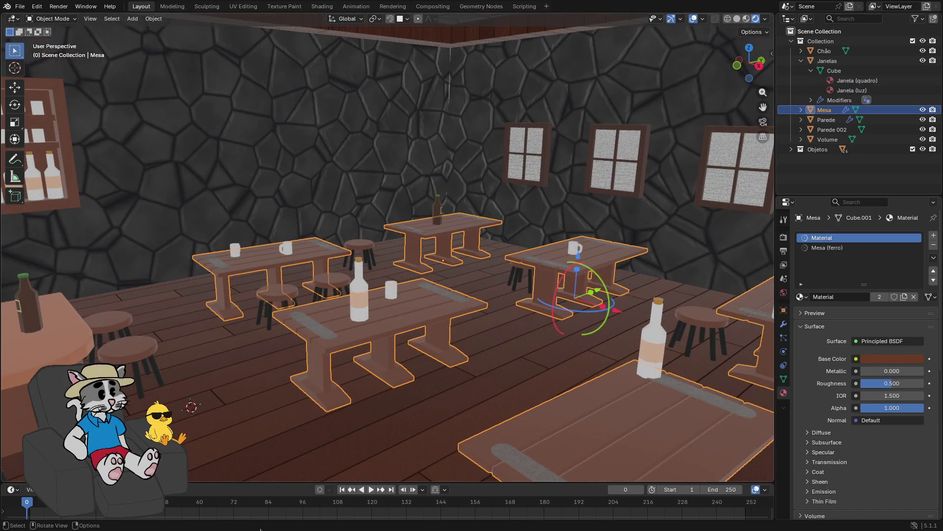
left_click_drag(607, 220, 618, 214)
left_click(21, 7)
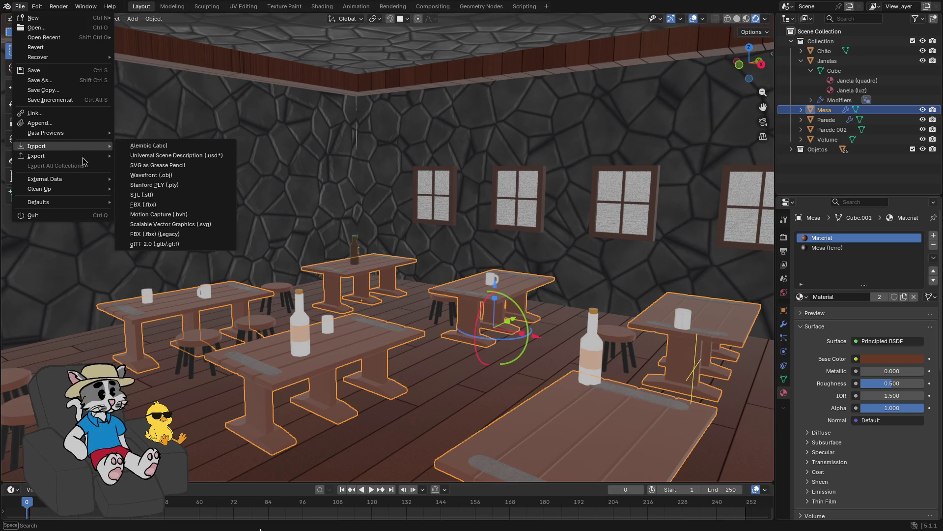
- Export the scene as Wavefront OBJ to taberna.obj in the 3D folder
mouse_move(90, 157)
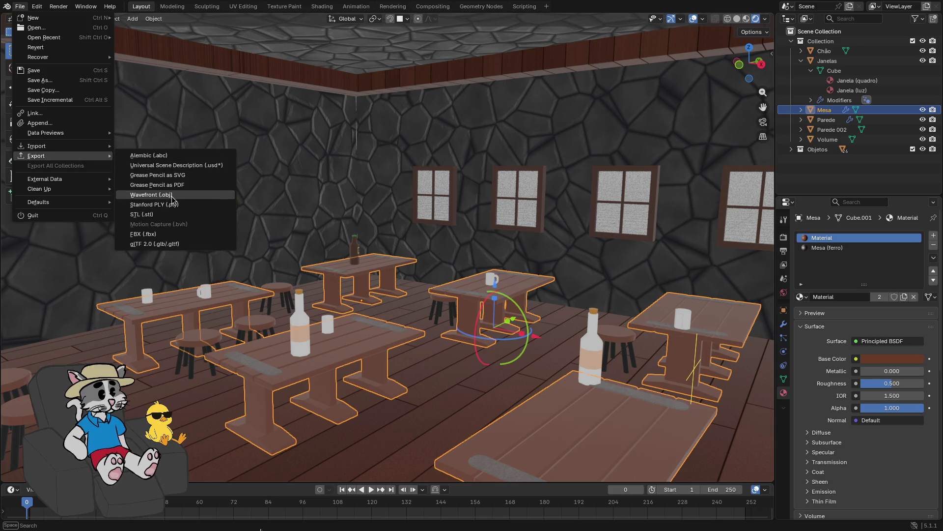
left_click(172, 196)
left_click_drag(409, 217, 117, 118)
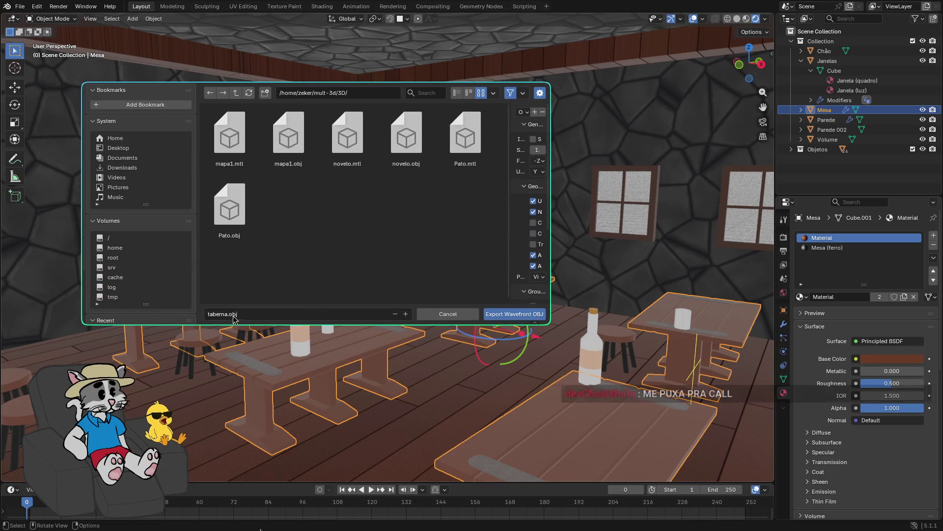
left_click(514, 314)
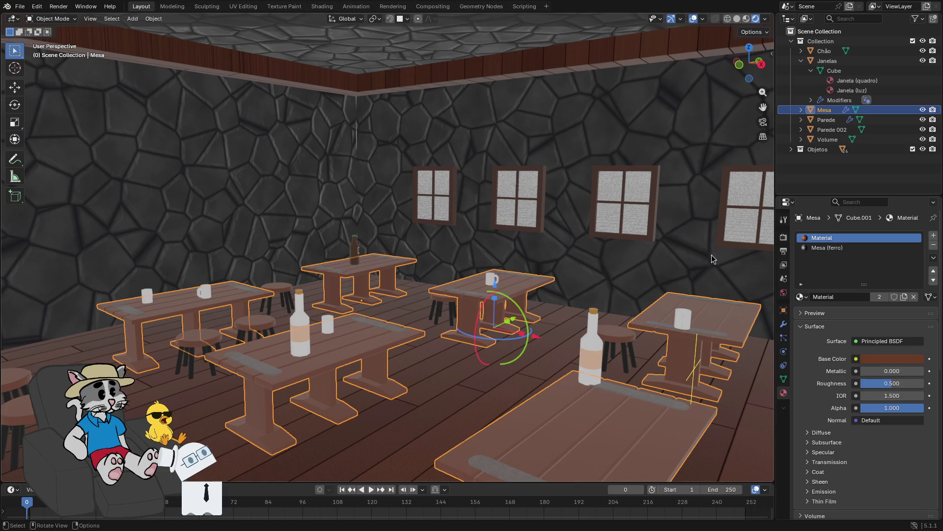
- Set Cycles render devices to CUDA in System preferences, then close Preferences and maximize Blender
left_click(37, 7)
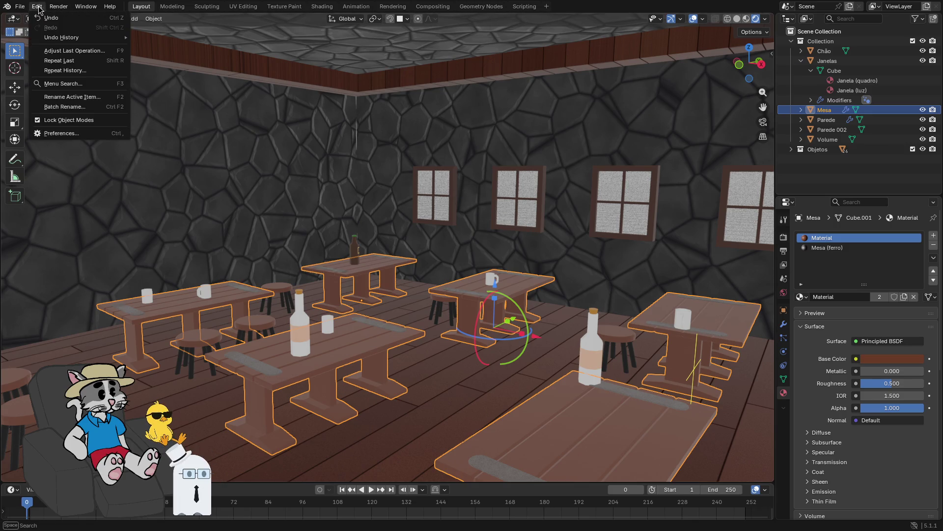
left_click(61, 133)
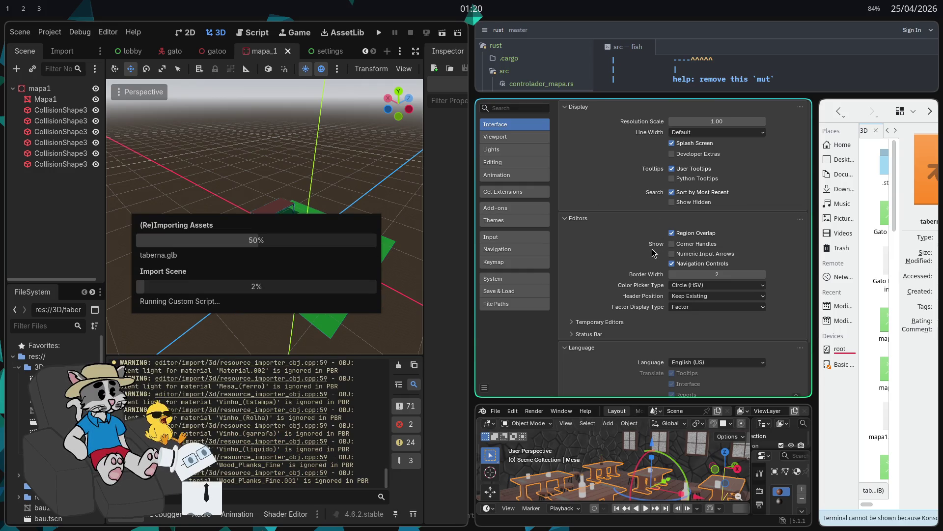
left_click(493, 279)
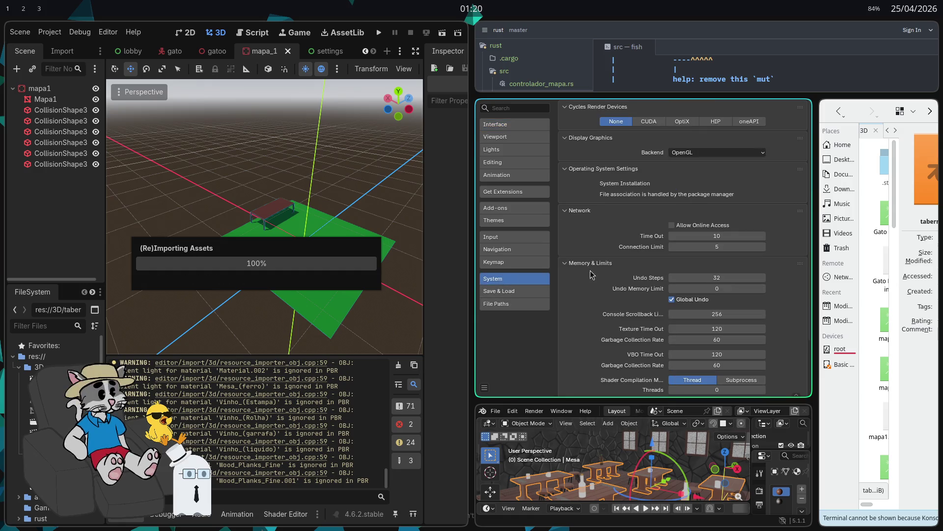
left_click(649, 121)
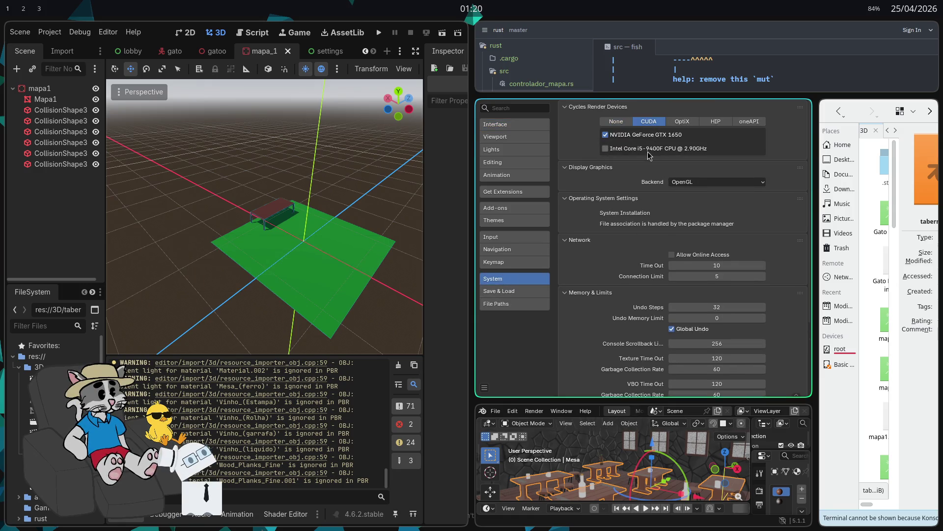
scroll(649, 154, "down", 5)
key("super+f")
key("super+q")
key("super+f")
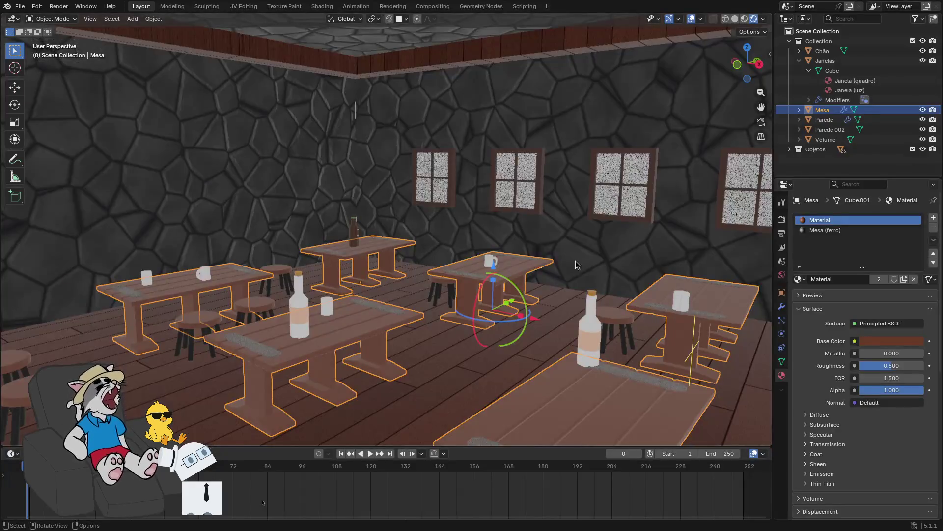
- Switch Blender's render engine to Cycles and orbit to preview the glowing windows
left_click(782, 221)
left_click(885, 218)
left_click(875, 250)
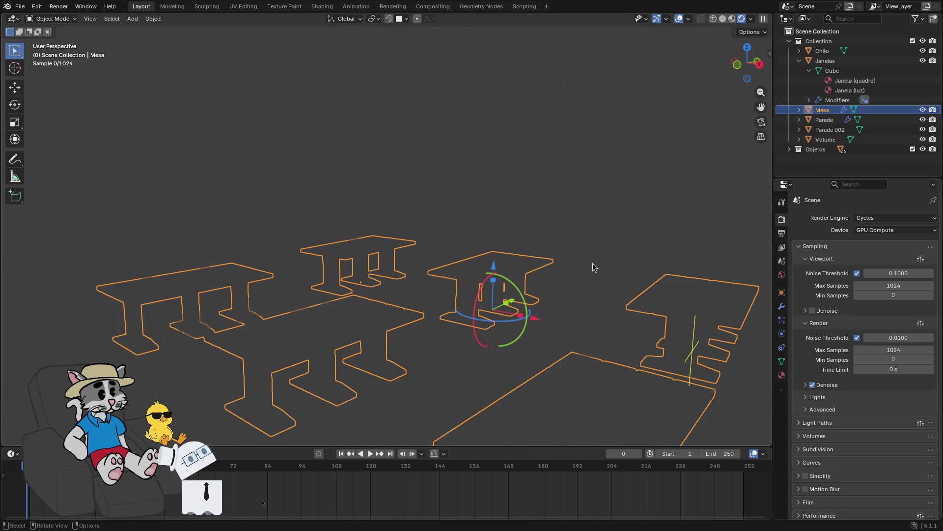
middle_click(593, 252)
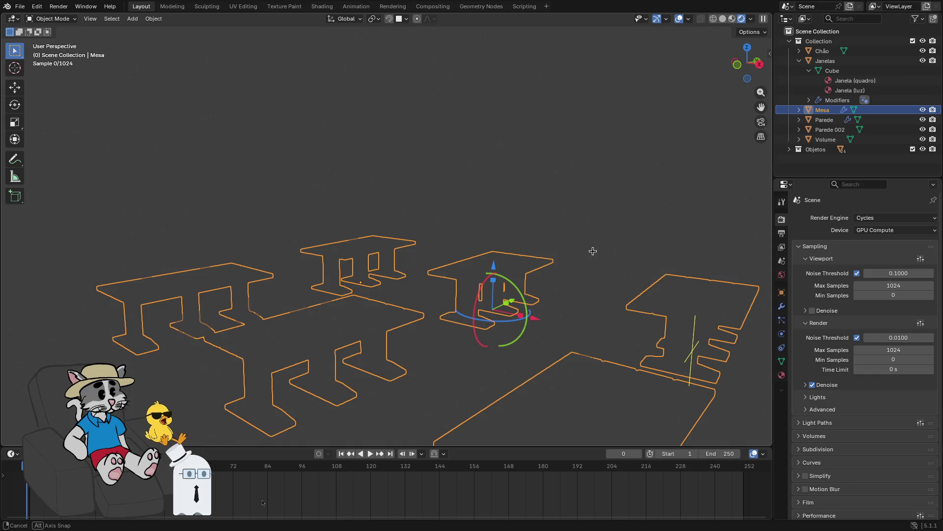
left_click_drag(593, 252, 622, 252)
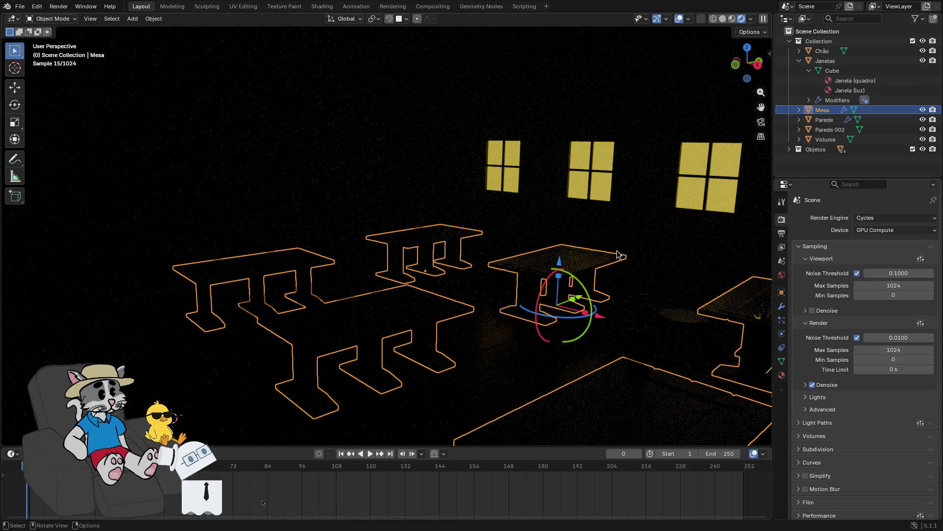
- Set the render engine back to EEVEE, face the bottle shelves, and tile Blender beside Godot
left_click(865, 217)
left_click_drag(545, 264, 496, 215)
key("super+f")
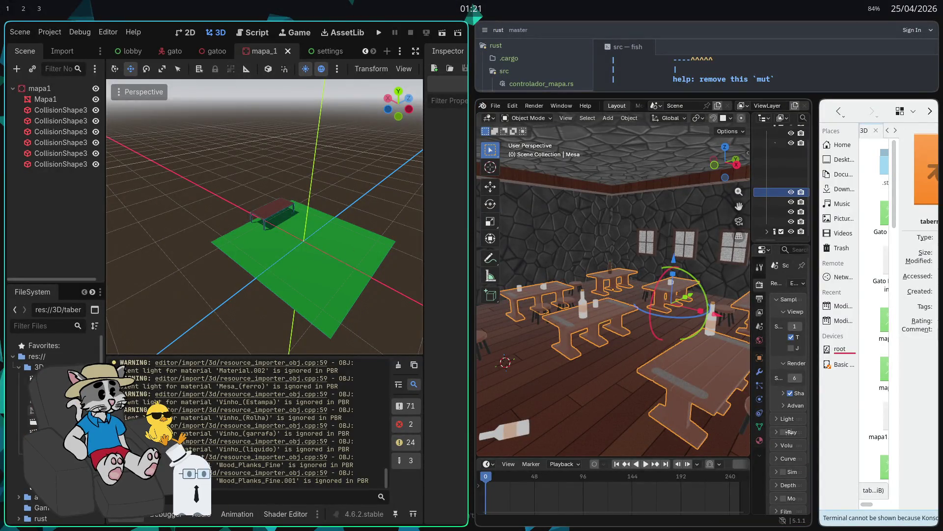
- Maximise Godot and drop the taberna.obj mesh into the mapa_1 viewport
key("super+f")
mouse_move(37, 434)
left_mouse_down()
mouse_move(404, 301)
mouse_move(508, 216)
mouse_move(536, 174)
mouse_move(536, 210)
mouse_move(494, 212)
left_mouse_up()
mouse_move(284, 357)
left_mouse_down()
mouse_move(521, 217)
mouse_move(543, 194)
left_mouse_up()
- Fly the camera through the tavern interior, then undo the Taberna placement
scroll(527, 199, "up", 5)
scroll(527, 199, "down", 8)
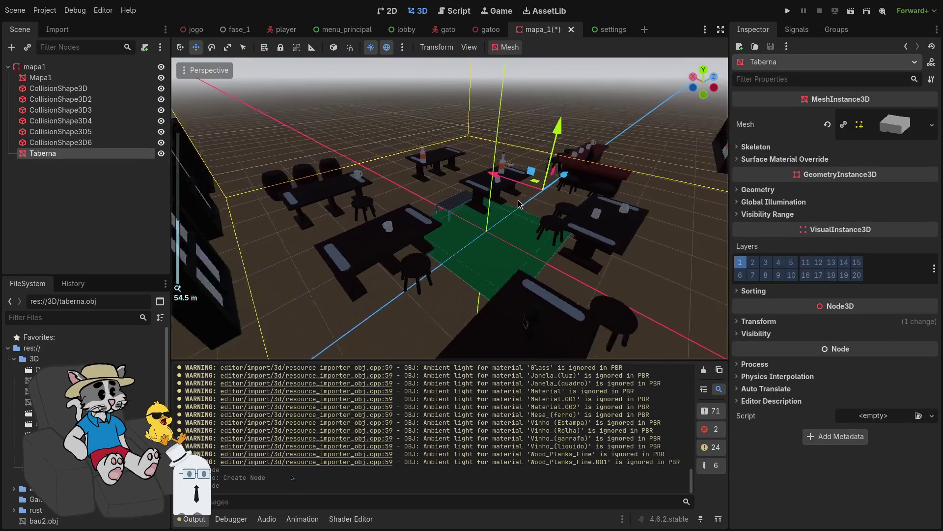
key("w")
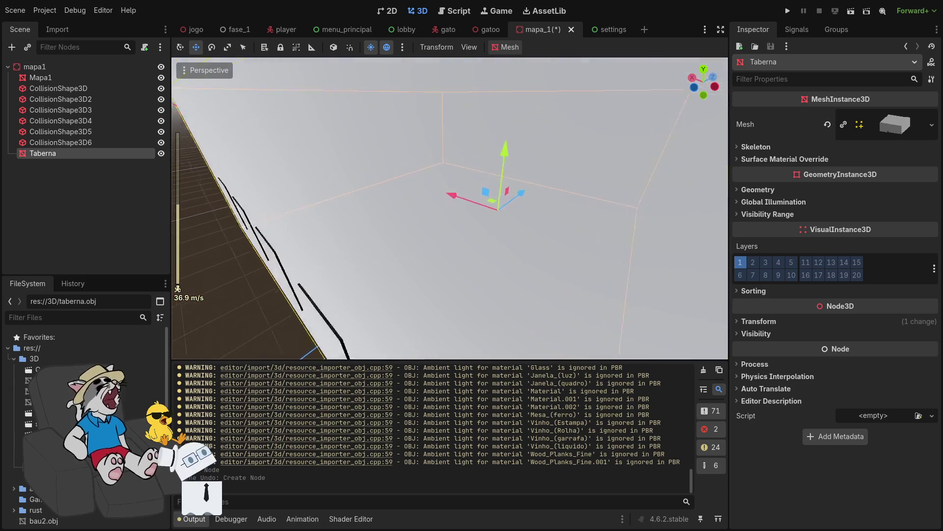
key("w")
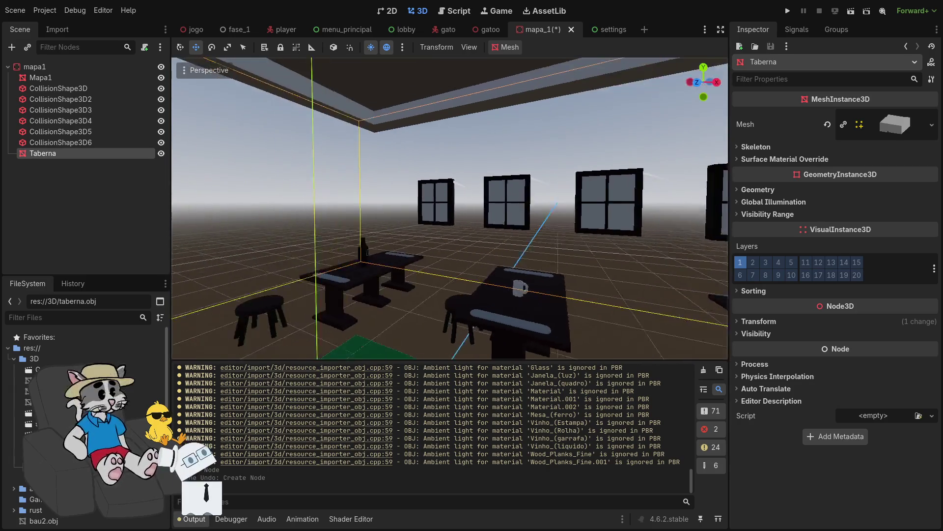
key("s")
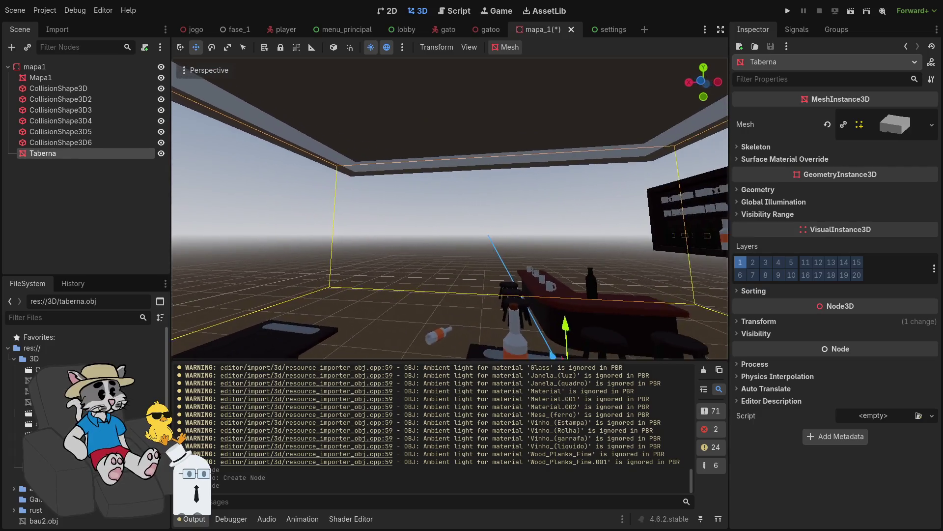
key("ctrl+z")
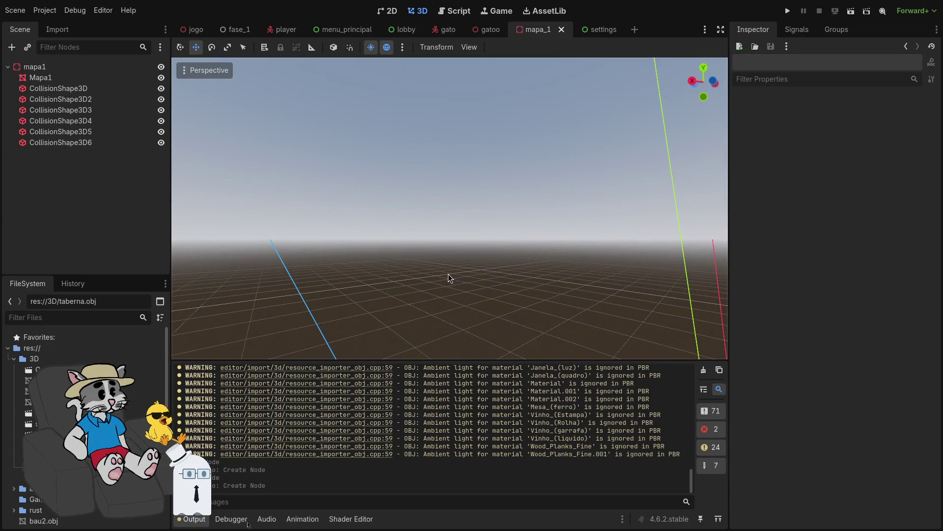
- Add the taberna.glb tavern scene to the map, inspect its windowed wall, then undo it
key("s")
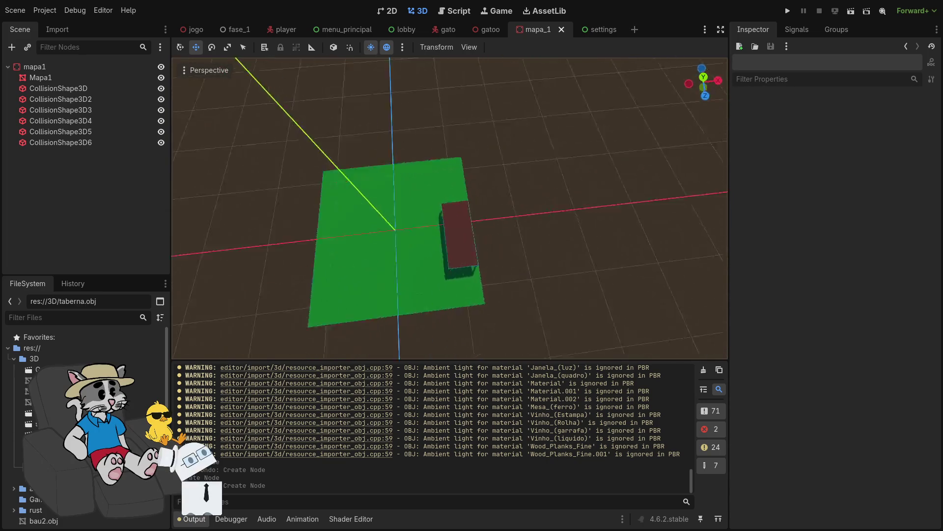
key("w")
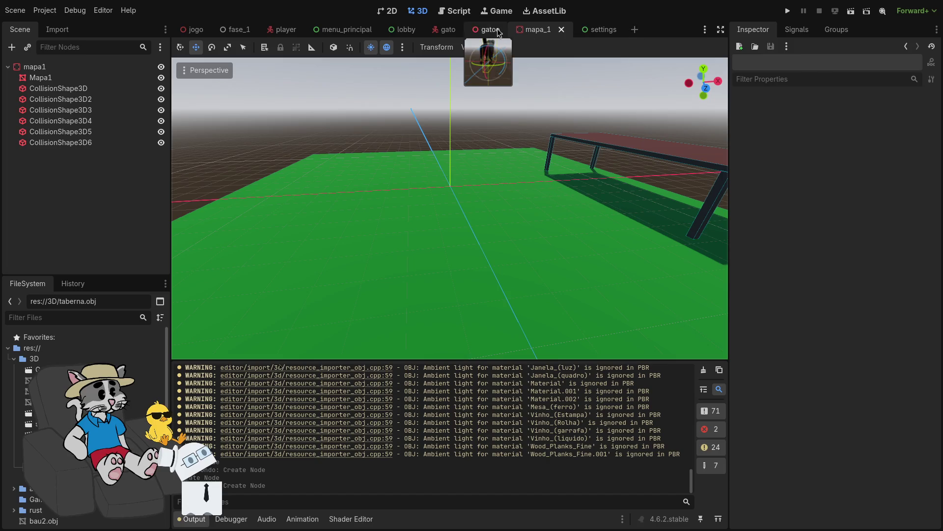
mouse_move(44, 422)
left_mouse_down()
mouse_move(438, 221)
mouse_move(512, 175)
mouse_move(509, 167)
left_mouse_up()
scroll(450, 209, "down", 5)
mouse_move(449, 209)
left_mouse_down()
mouse_move(175, 209)
mouse_move(253, 209)
left_mouse_up()
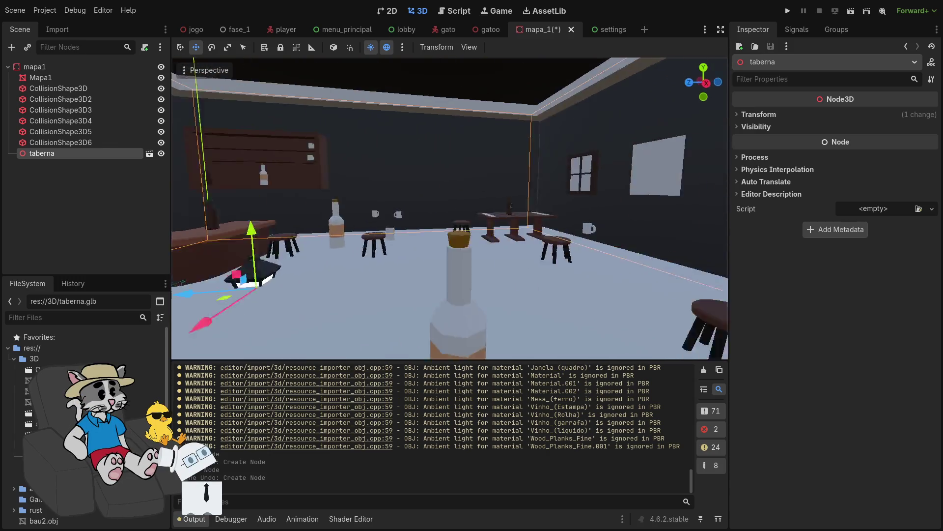
key("ctrl+z")
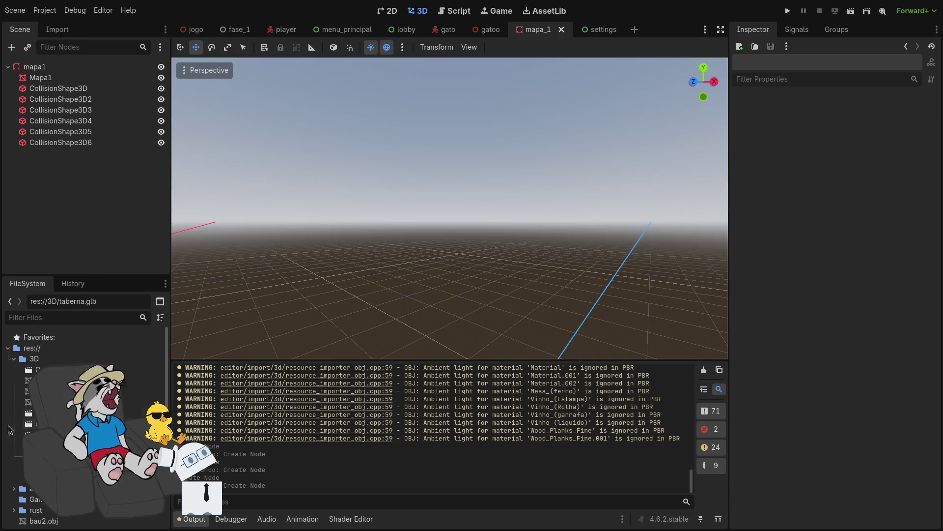
- Place the taberna.obj mesh into mapa_1 as the Taberna node
mouse_move(29, 435)
left_mouse_down()
mouse_move(461, 291)
mouse_move(449, 344)
left_mouse_up()
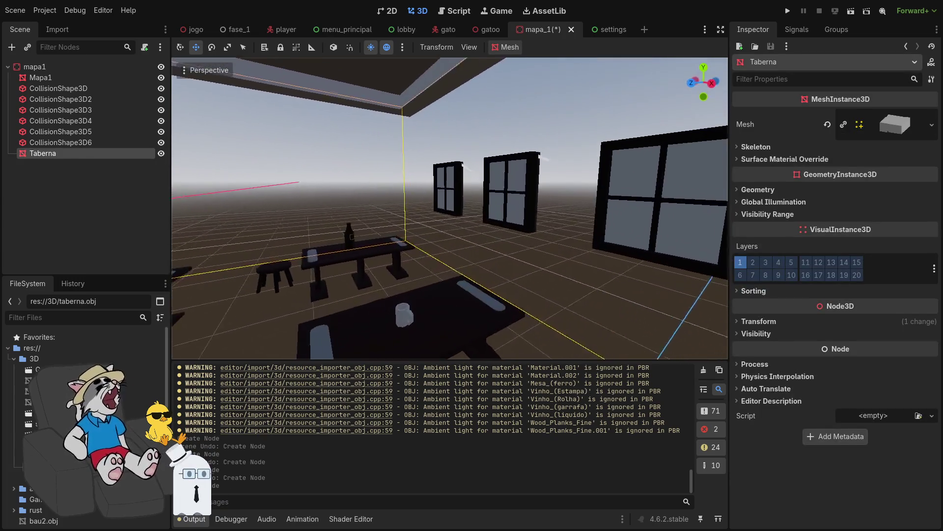
scroll(450, 208, "down", 5)
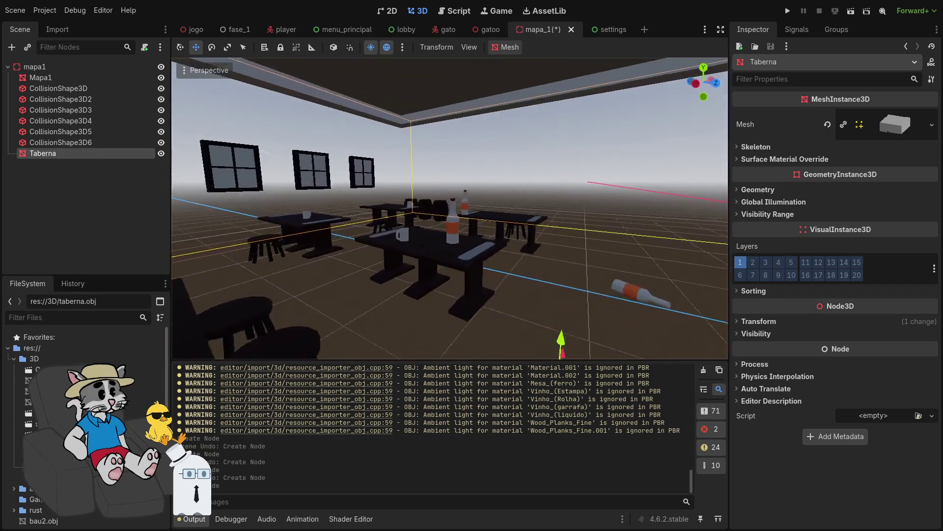
scroll(449, 208, "up", 3)
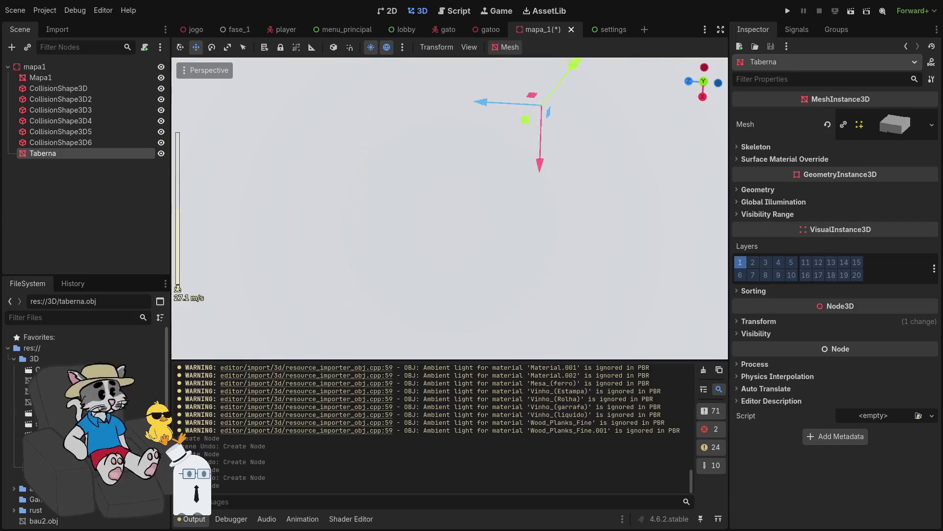
- Fly up to the bottle shelf and inspect the row of mugs up close
scroll(450, 208, "up", 5)
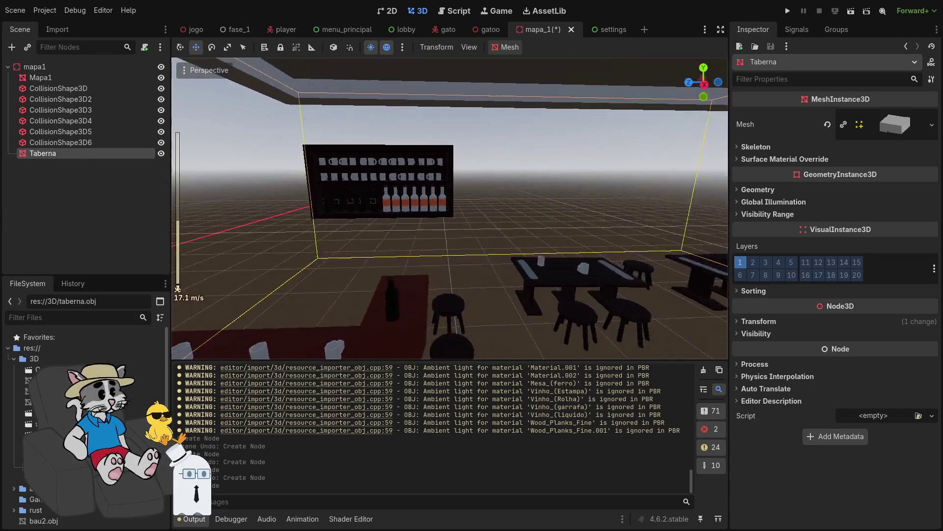
key("w")
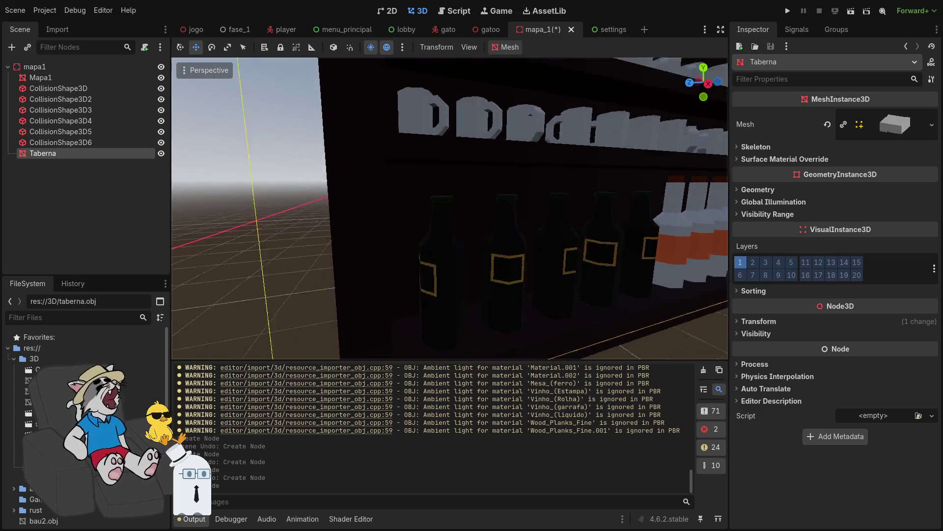
key("s")
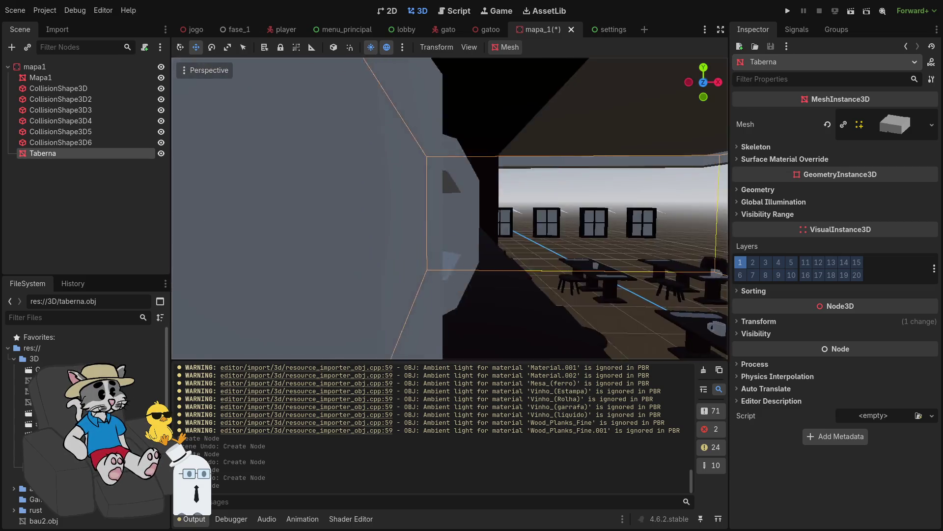
key("w")
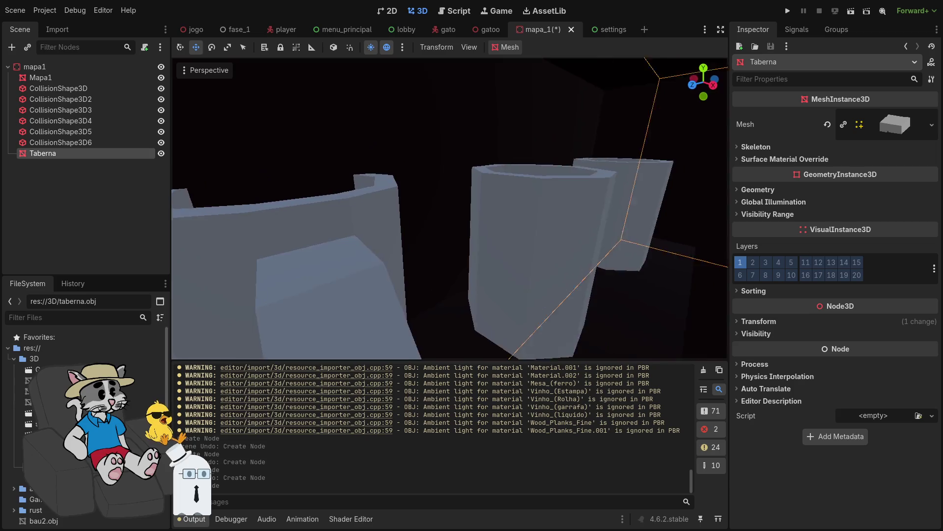
key("s")
key("s")
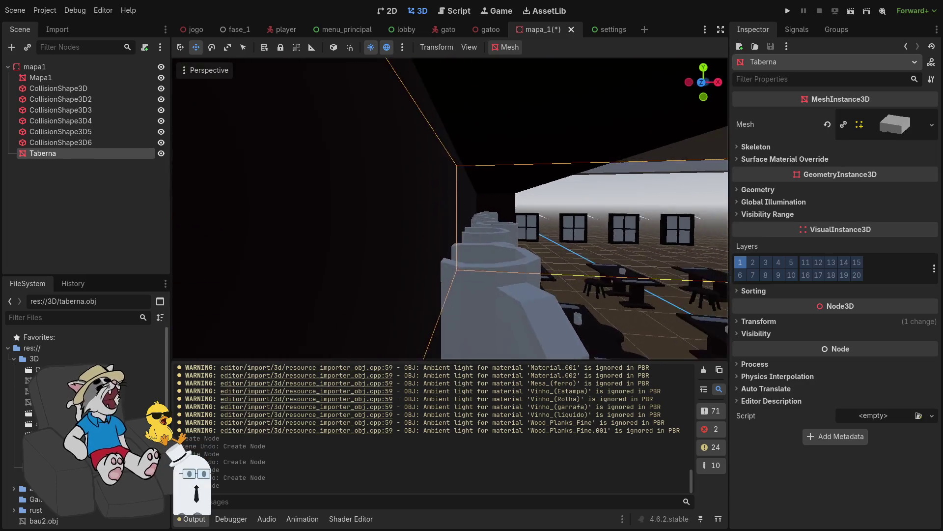
key("w")
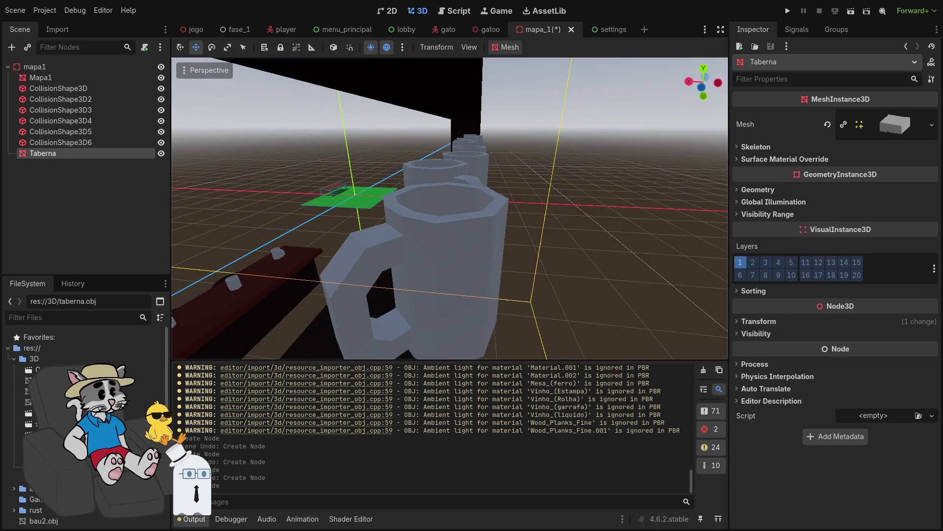
key("w")
key("s")
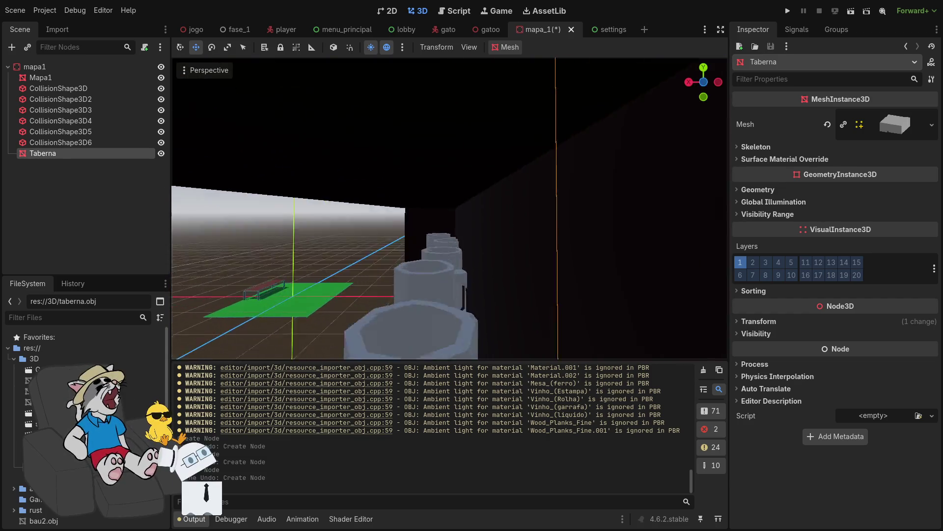
key("w")
key("s")
key("w")
key("s")
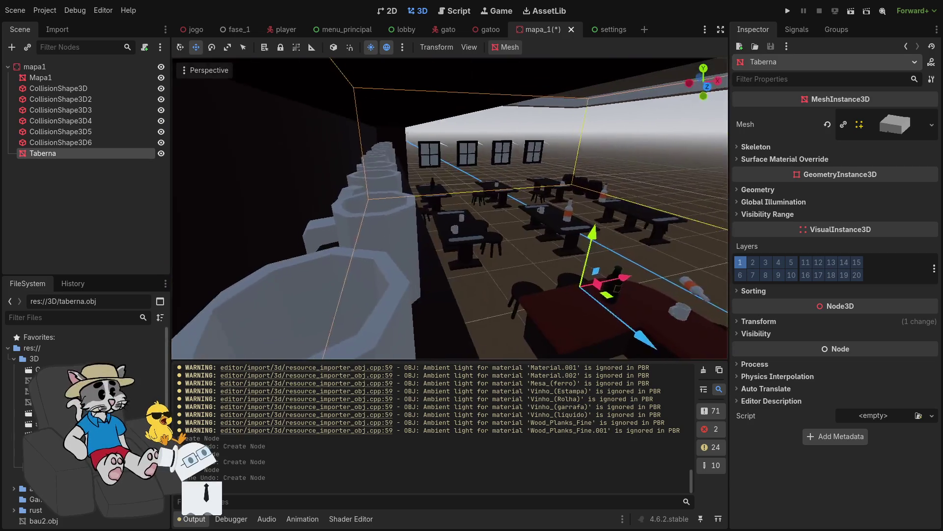
key("w")
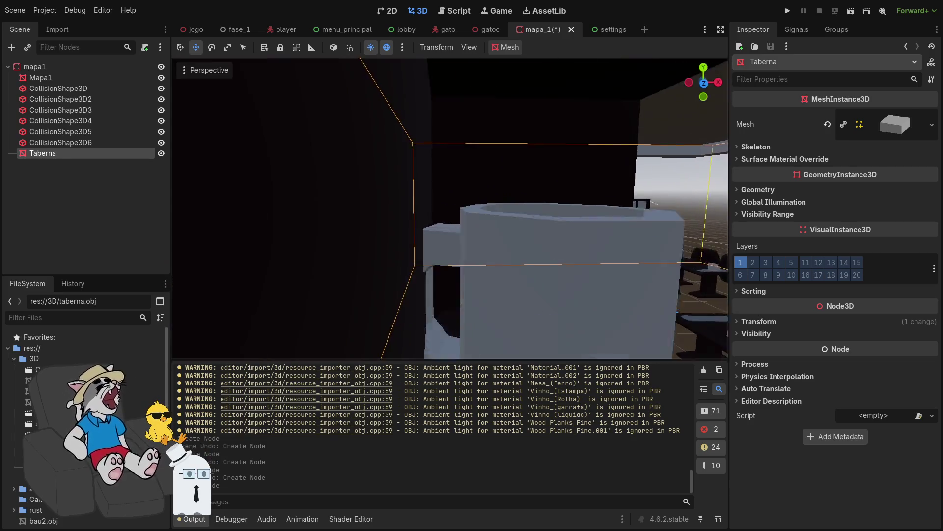
key("w")
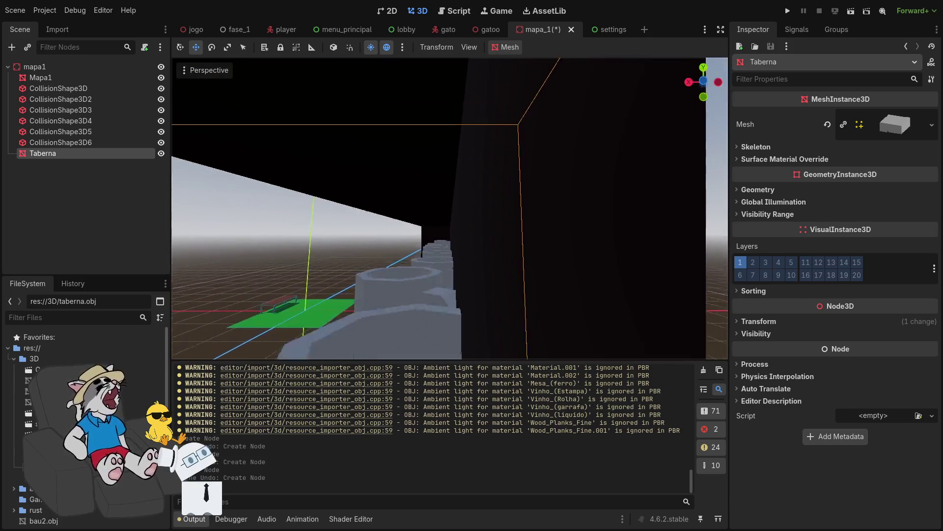
key("w")
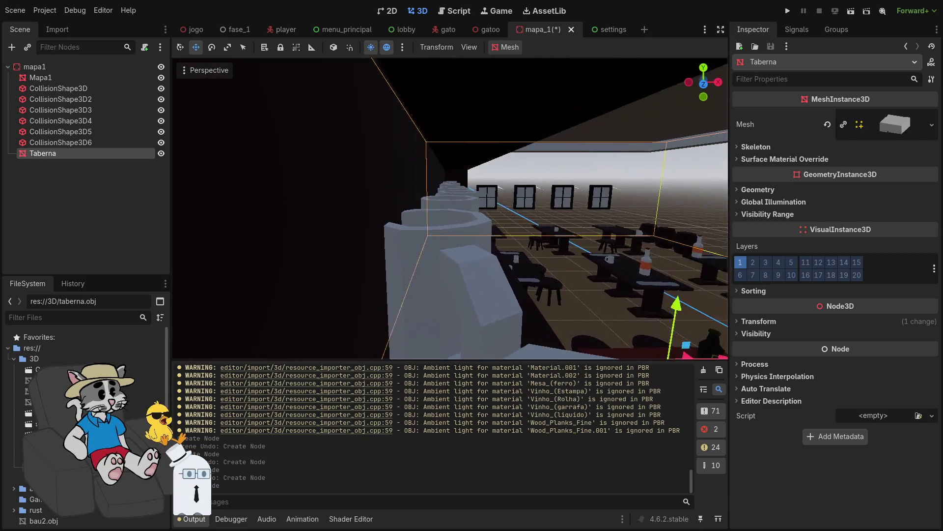
- Fly outside and back in past the windows and tables, then remove the Taberna node
key("a")
key("s")
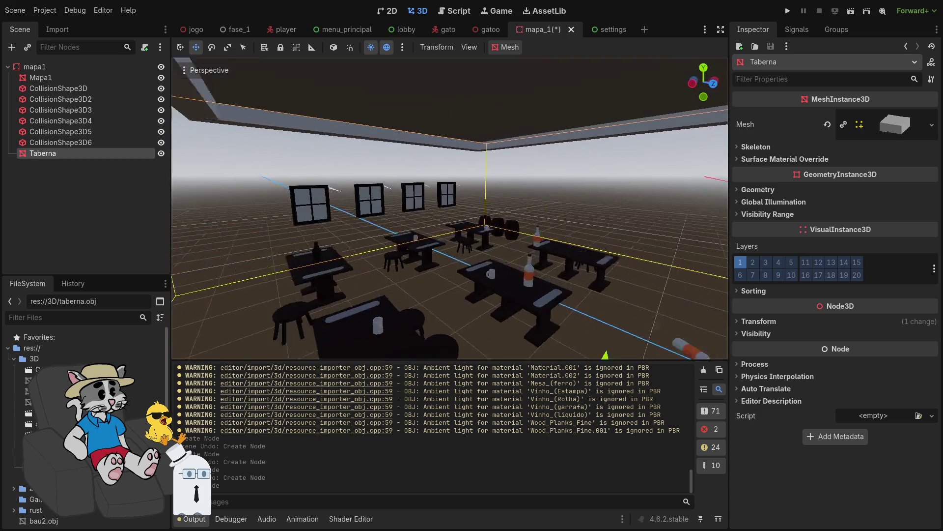
key("w")
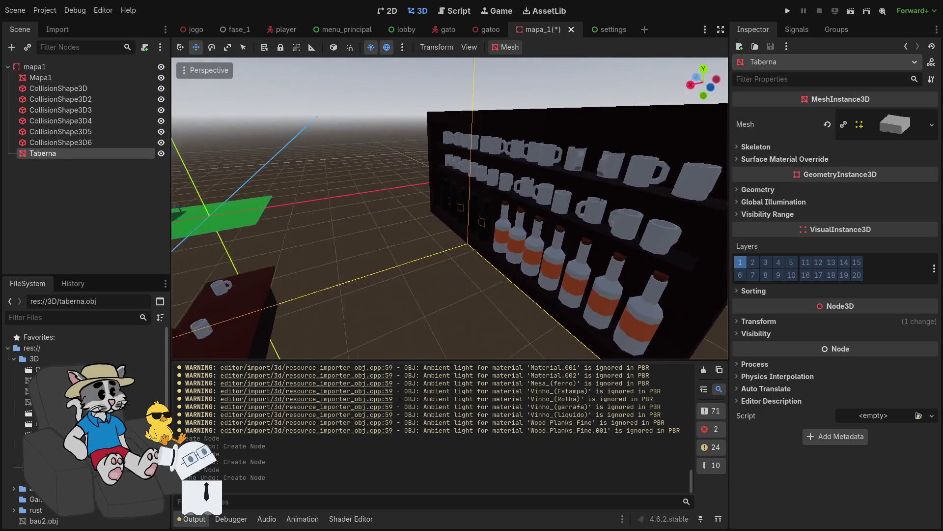
scroll(450, 208, "up", 3)
key("w")
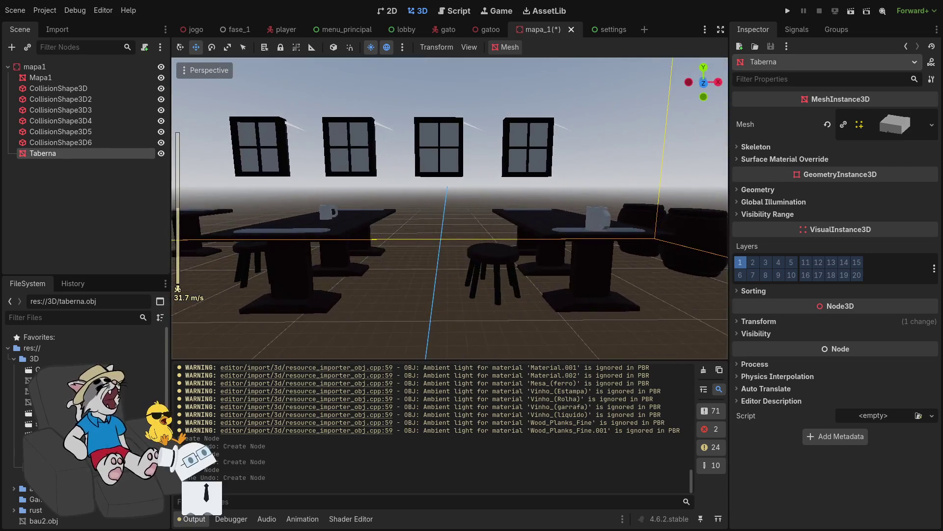
key("s")
key("w")
key("s")
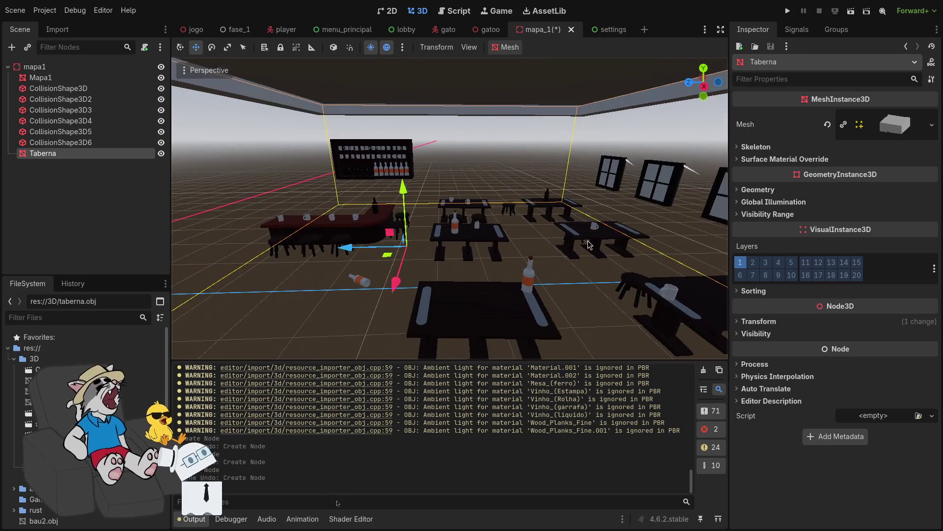
key("ctrl+z")
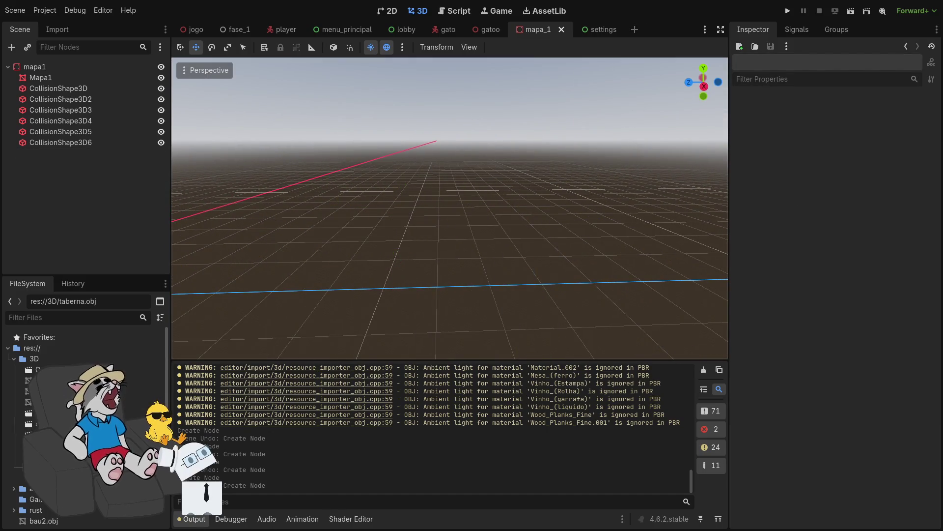
- Delete taberna.glb and taberna.obj from the FileSystem and orbit down to the green floor
key("shift+Up")
key("Delete")
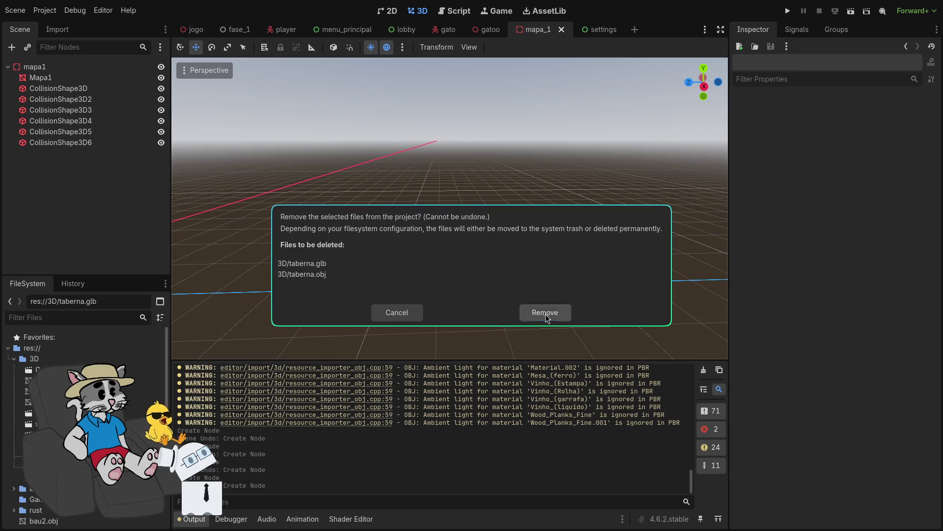
left_click(546, 318)
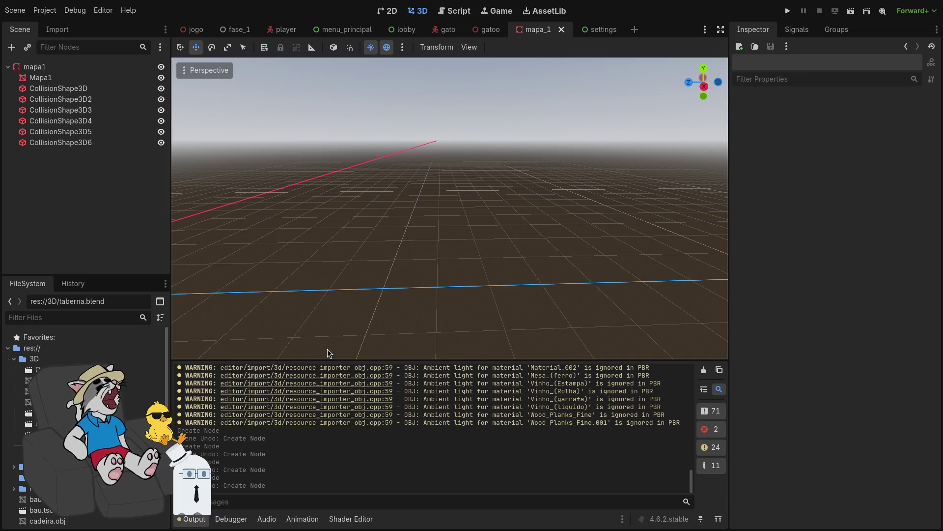
mouse_move(449, 206)
left_mouse_down()
mouse_move(486, 147)
mouse_move(501, 174)
mouse_move(489, 135)
mouse_move(484, 180)
mouse_move(484, 154)
mouse_move(379, 323)
left_mouse_up()
scroll(450, 208, "down", 10)
- Move to the browser workspace and open chatgpt.com in a Firefox private window
key("super+f")
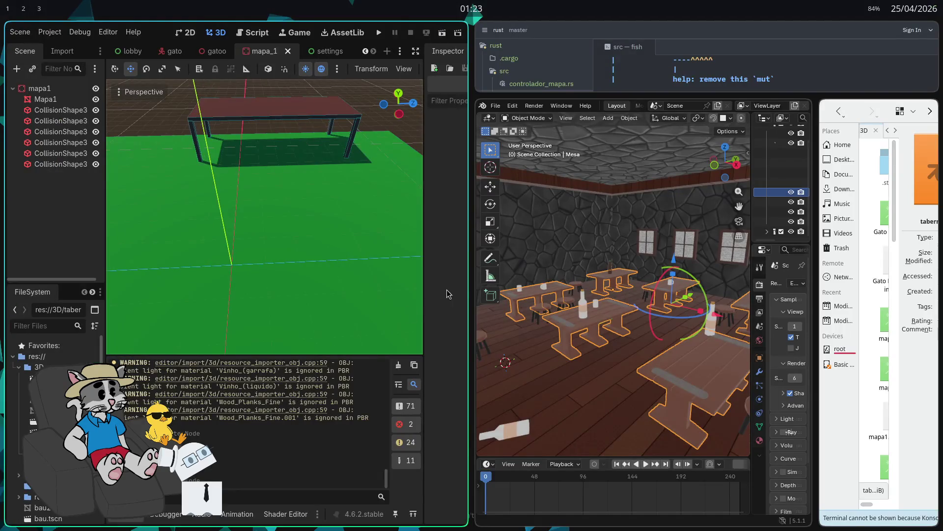
key("super+2")
key("super+1")
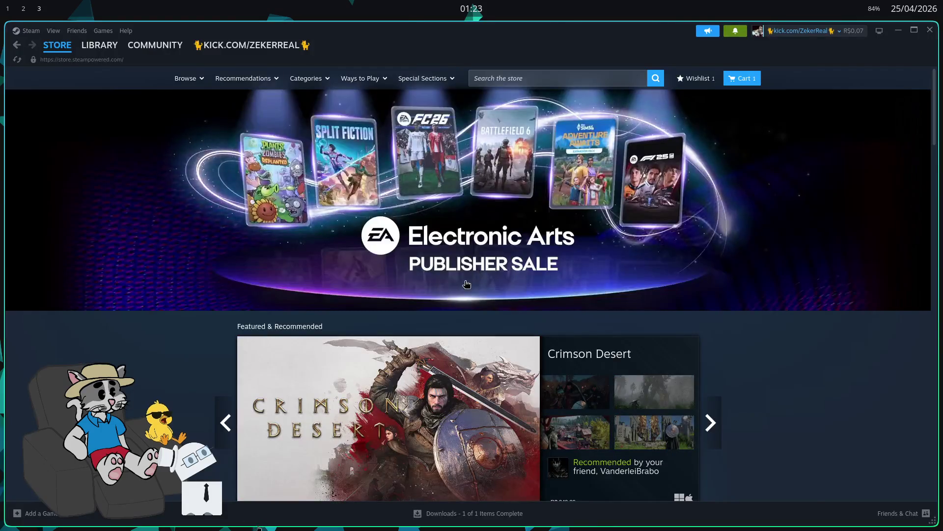
key("super+2")
key("ctrl+shift+p")
type("chatgpt.com")
key("Return")
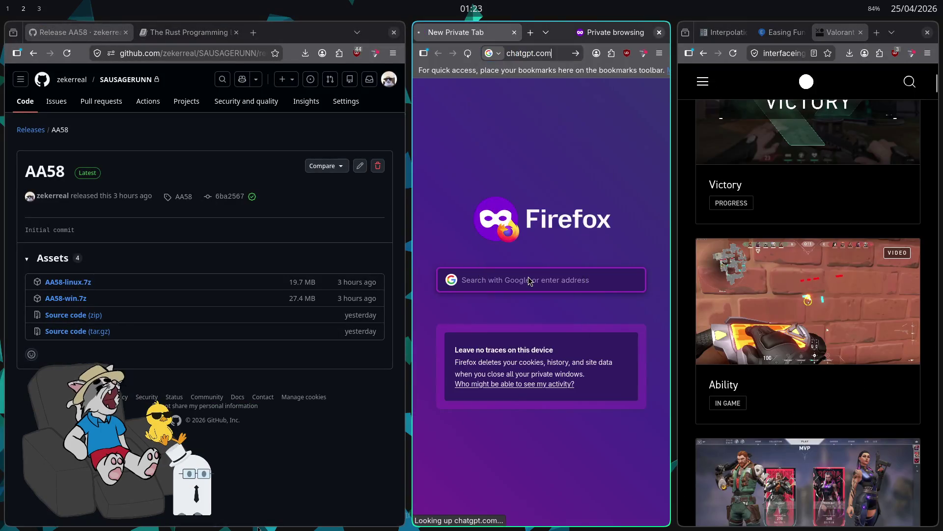
key("super+f")
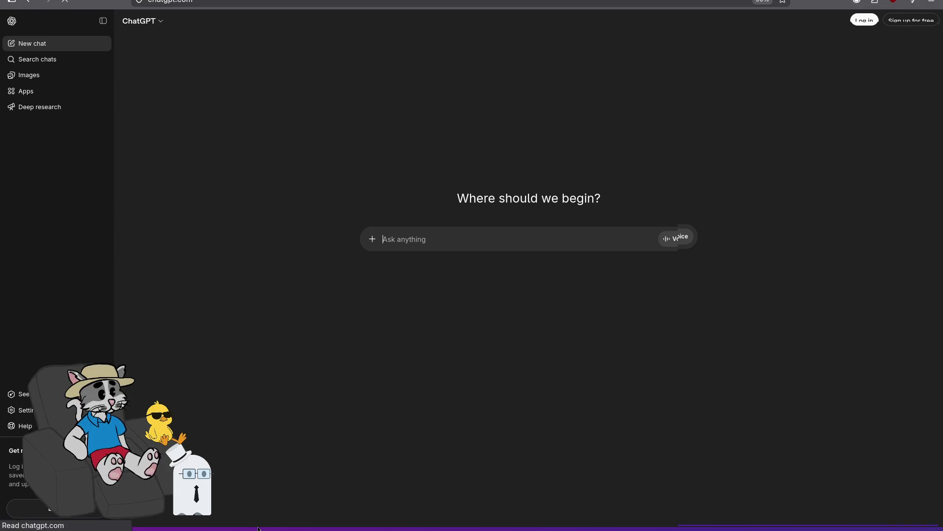
key("super+f")
- Ask ChatGPT whether to build the whole map in Blender or arrange separate objects in Godot
type("g")
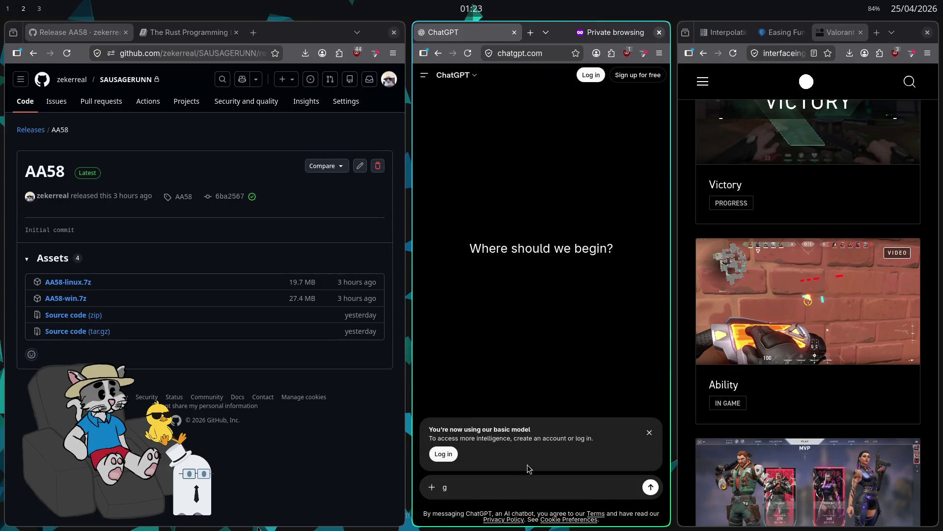
type("gepe")
type("tes")
type("gosa de saber o que é melhor")
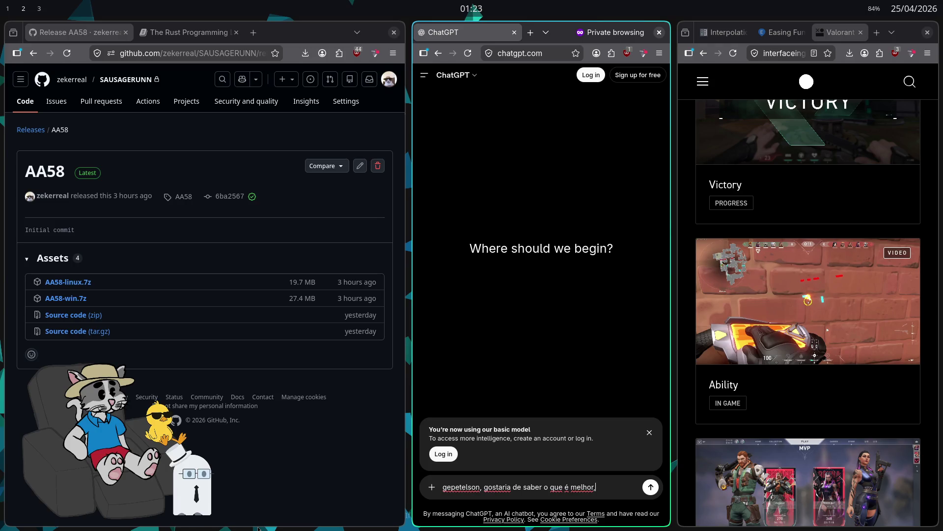
type(":")
key("shift+Return")
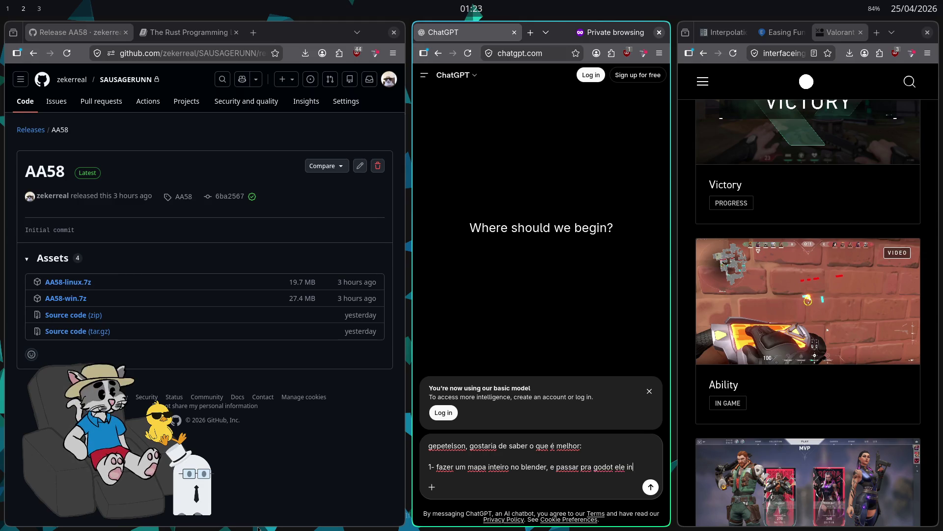
type("col")
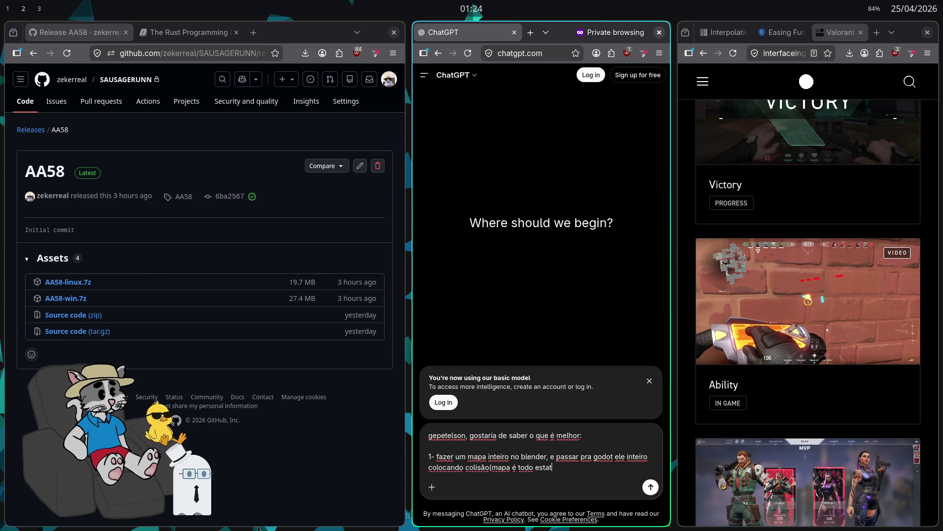
key("shift+Return")
key("shift+Return")
type("2- fazer um mapa e os ou")
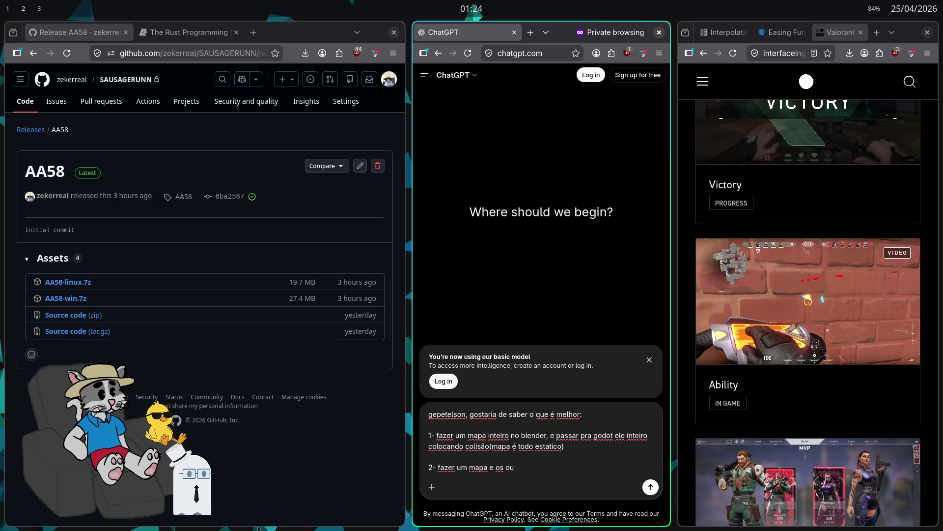
type("odos objetos do  ma")
key("BackSpace")
key("BackSpace")
type("a fase separados e arrumar tudo na c")
key("BackSpace")
type("godot?")
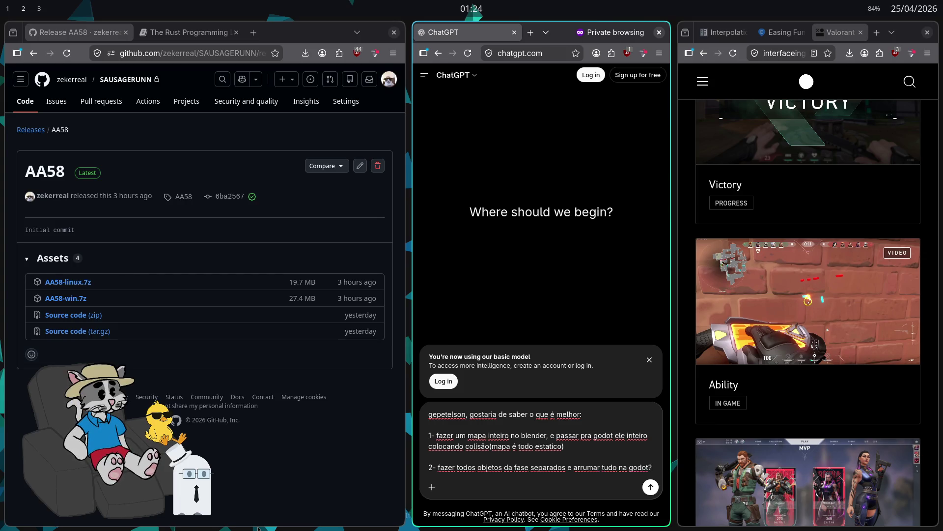
key("Return")
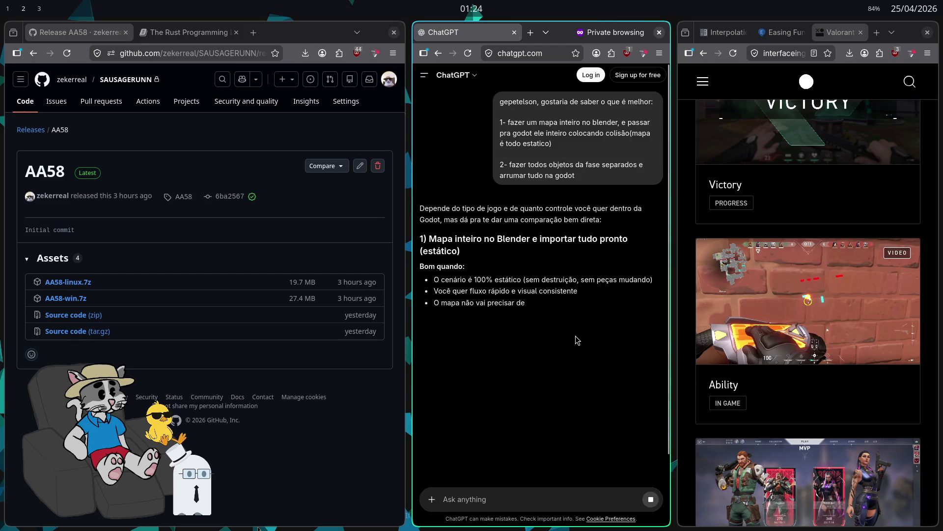
- Read option 1's advantages and drawbacks on collision, gameplay flexibility and mesh weight
scroll(553, 274, "down", 2)
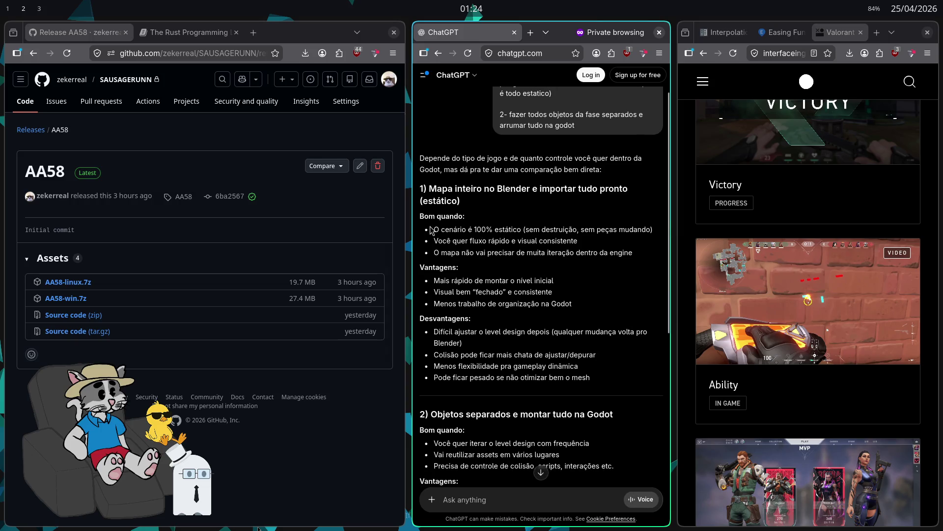
mouse_move(433, 229)
left_mouse_down()
mouse_move(654, 237)
mouse_move(647, 228)
mouse_move(433, 230)
left_mouse_up()
left_click(647, 228)
left_click(453, 242)
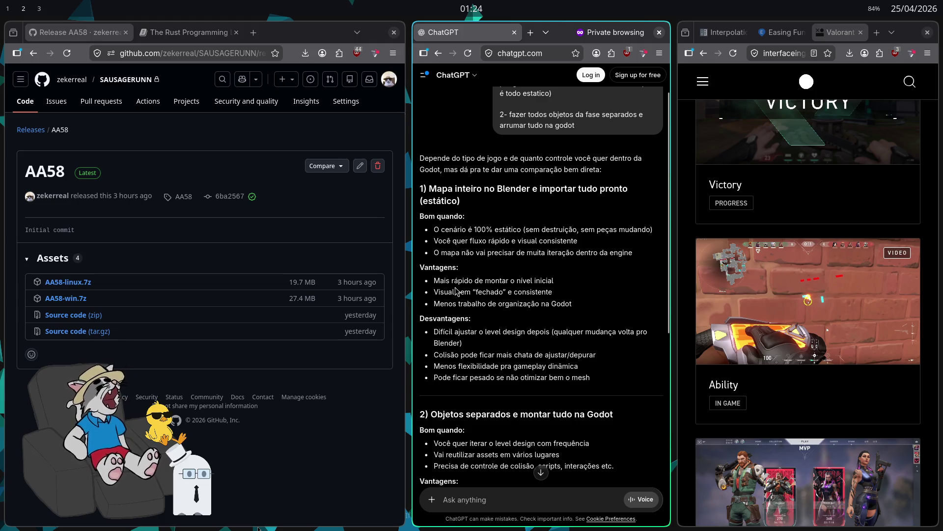
left_click_drag(453, 281, 492, 281)
left_click(492, 290)
scroll(487, 318, "down", 2)
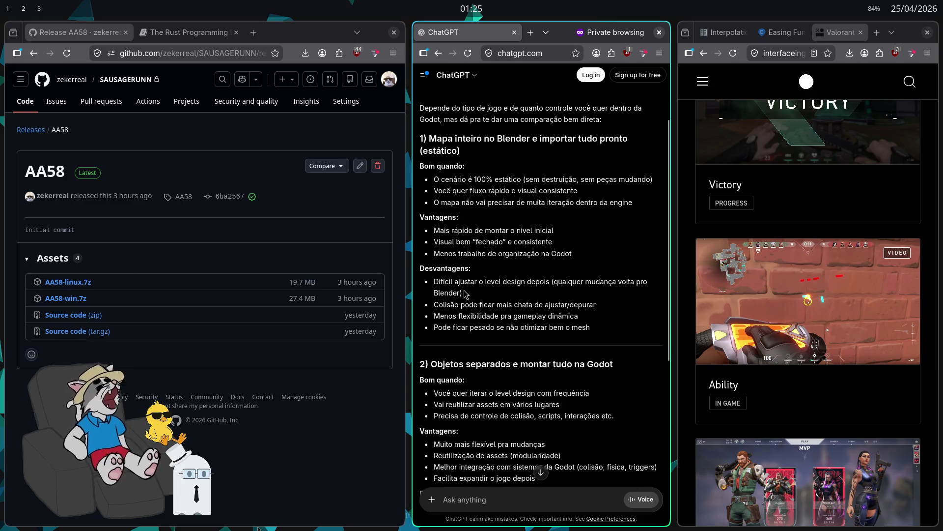
left_click_drag(479, 281, 641, 281)
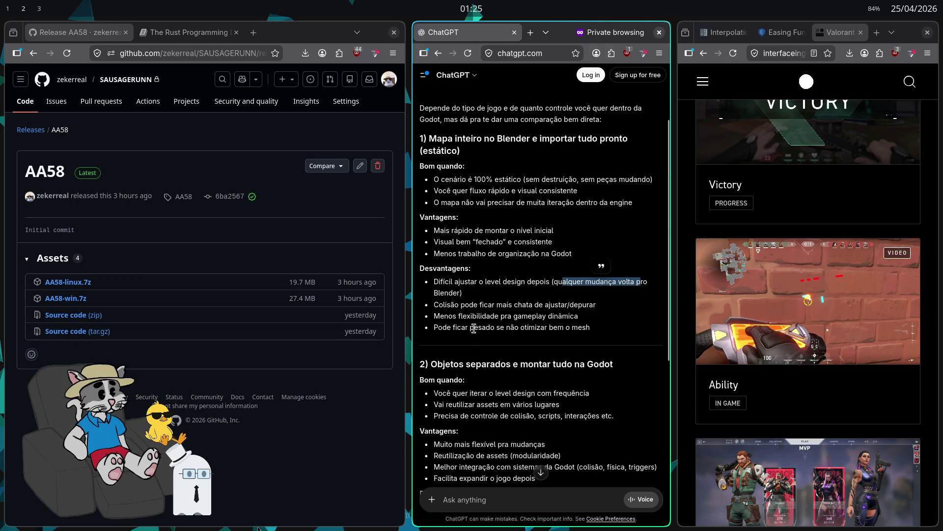
left_click_drag(470, 305, 597, 306)
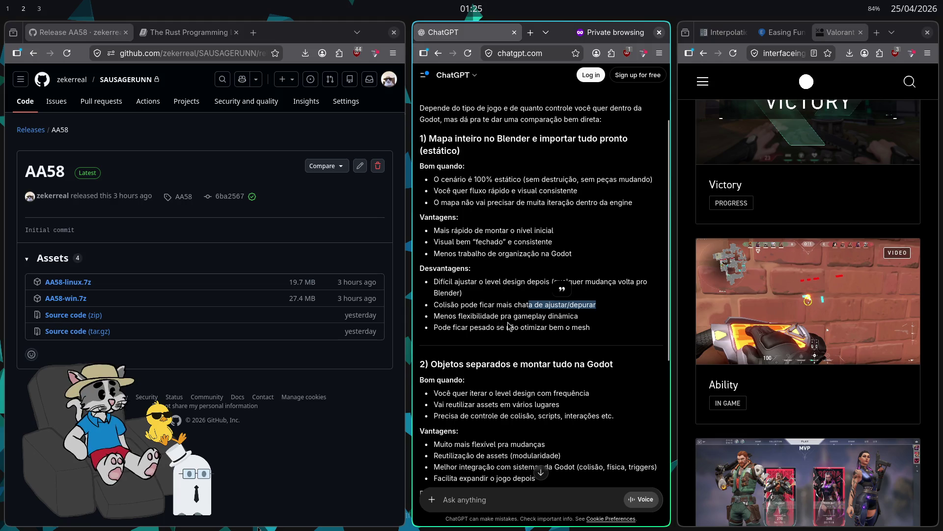
left_click_drag(472, 316, 570, 316)
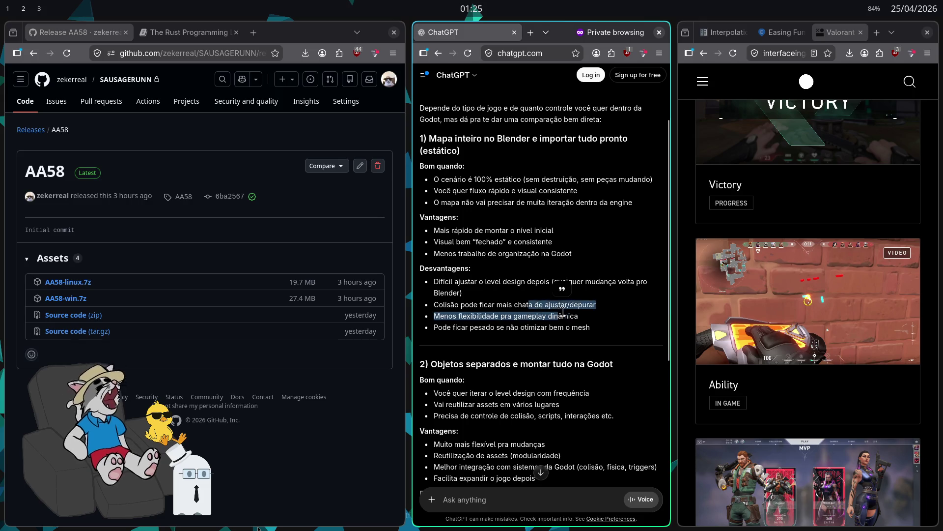
left_click_drag(433, 327, 599, 327)
left_click(580, 327)
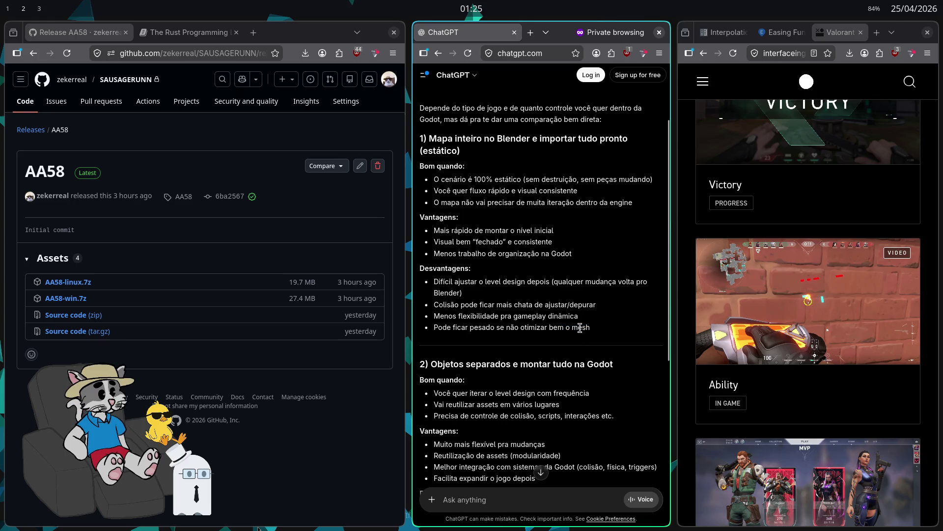
- Read option 2's advantages and the final modular-assets-in-Godot recommendation
scroll(574, 327, "down", 3)
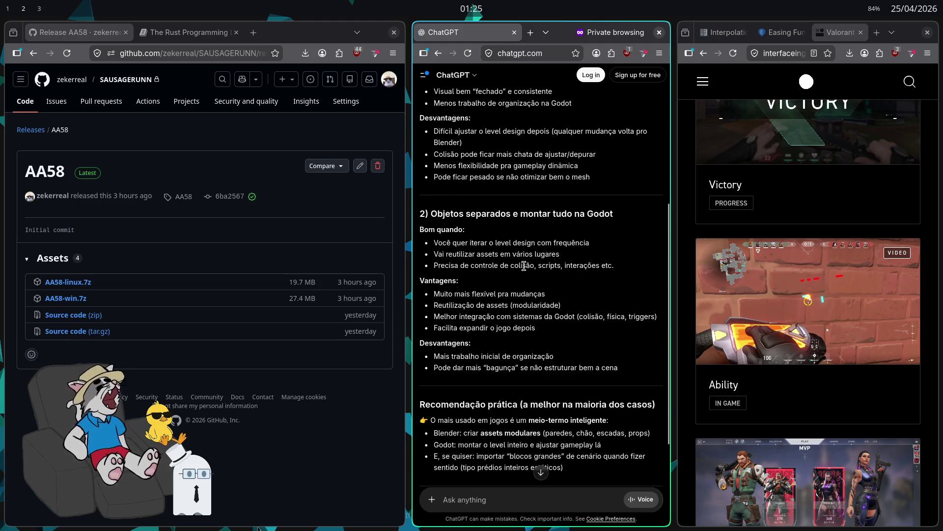
mouse_move(623, 271)
left_mouse_down()
mouse_move(544, 266)
mouse_move(418, 230)
left_mouse_up()
left_click_drag(448, 293, 530, 294)
mouse_move(451, 305)
left_mouse_down()
mouse_move(568, 308)
mouse_move(551, 305)
left_mouse_up()
left_click_drag(455, 316, 558, 317)
left_click_drag(634, 317, 643, 318)
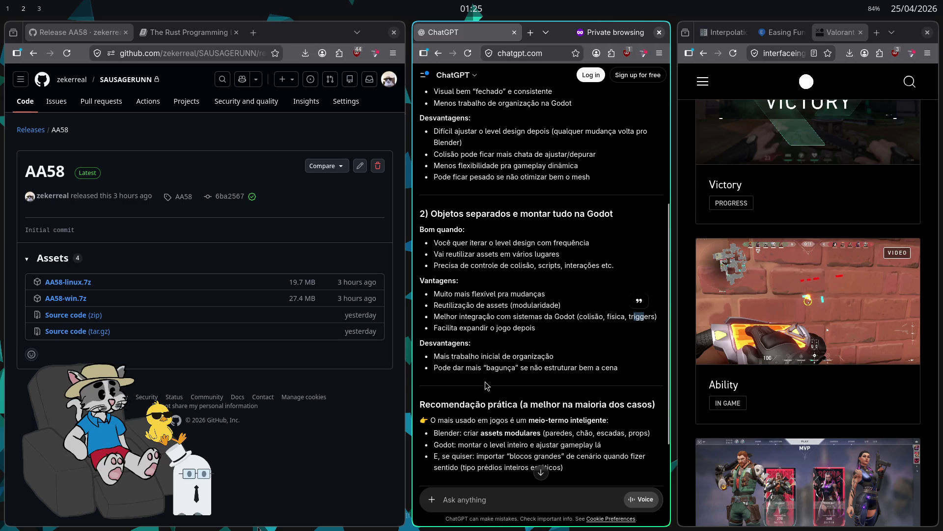
scroll(485, 386, "down", 3)
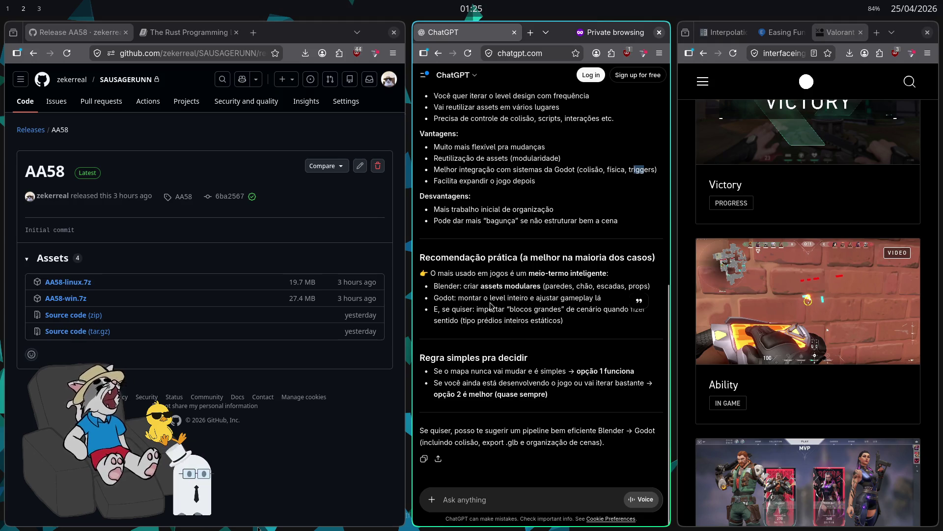
left_click(519, 287)
left_click_drag(636, 287, 643, 289)
left_click_drag(455, 298, 469, 299)
left_click(504, 308)
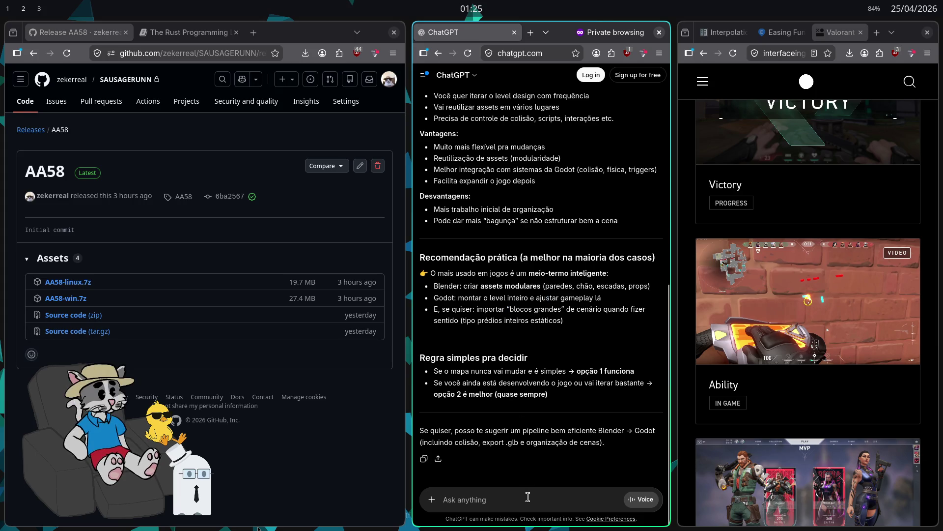
- Send the follow-up 'e a colisão, é feita no blender ou no godot?'
type("e a colisão,")
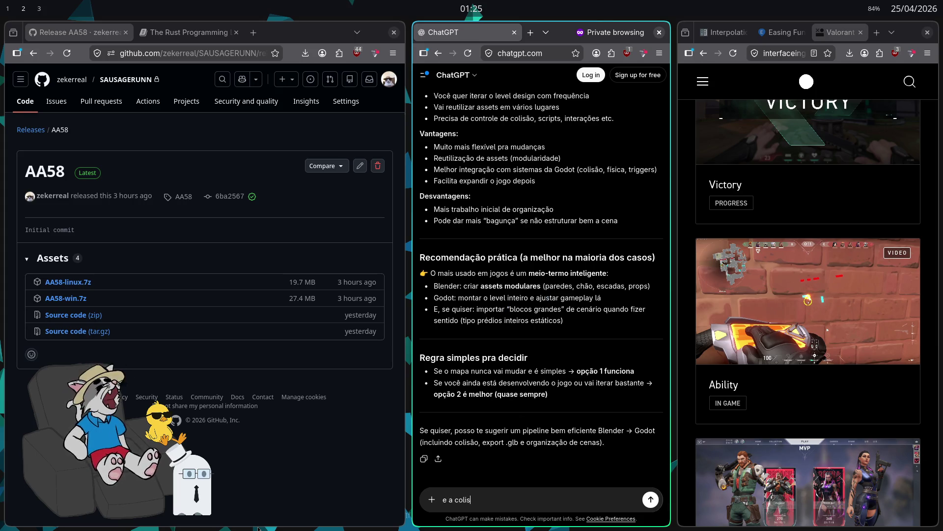
key("BackSpace")
type("é feita no blender")
type(" ou no godot?")
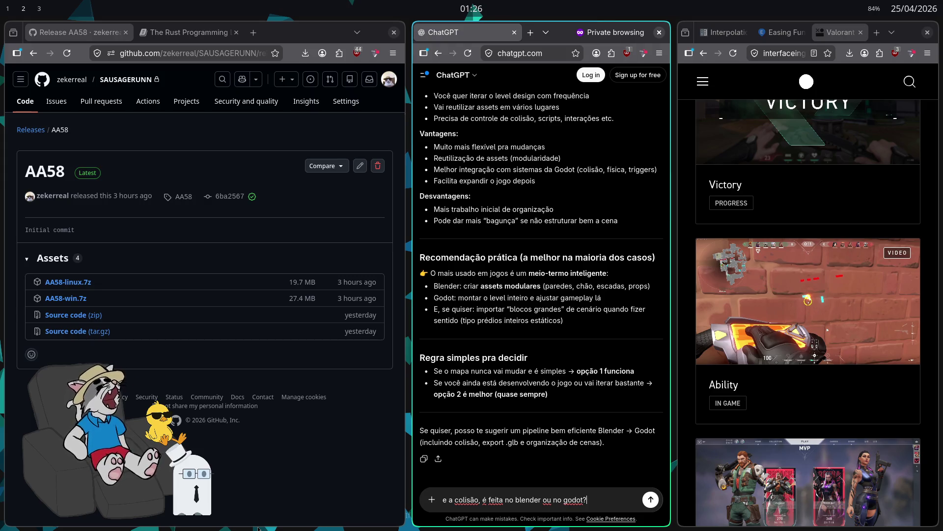
key("Return")
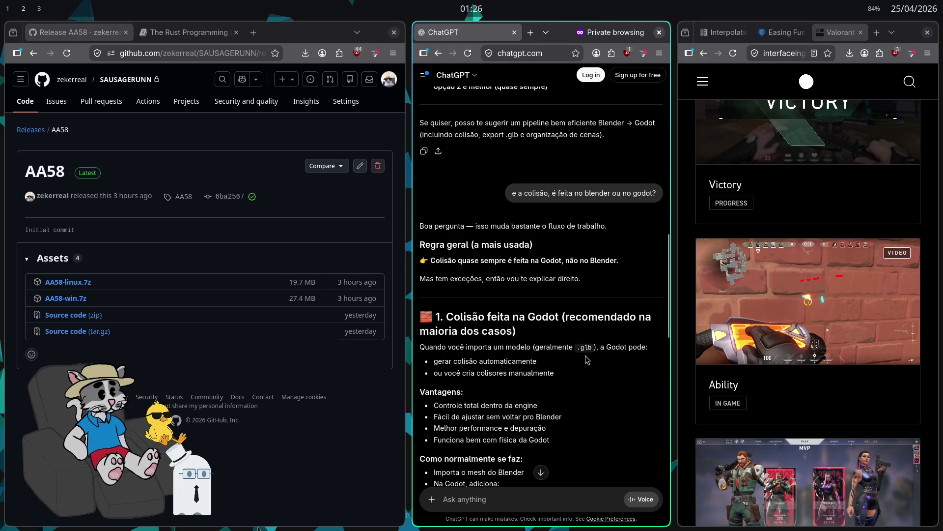
- Scroll through the reply's 'Colisão feita na Godot' and 'Colisão feita no Blender' sections
scroll(536, 334, "down", 2)
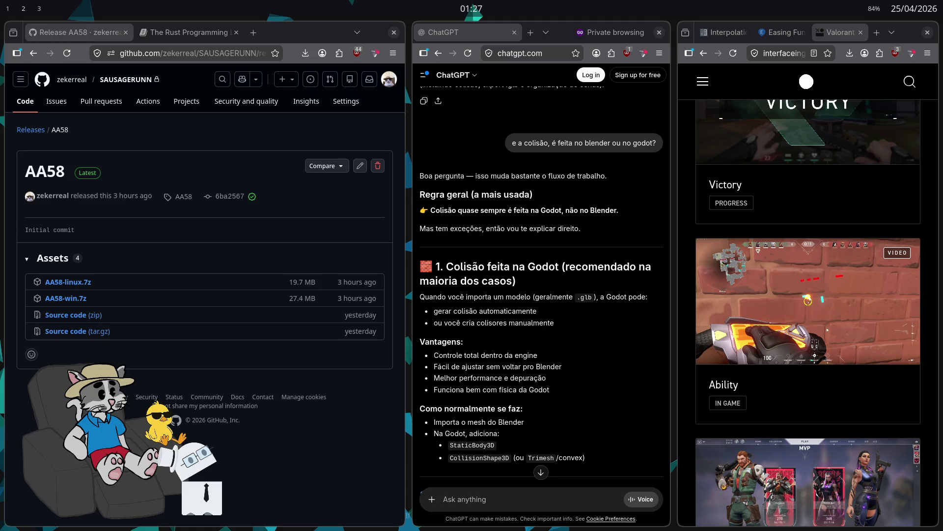
scroll(510, 308, "down", 3)
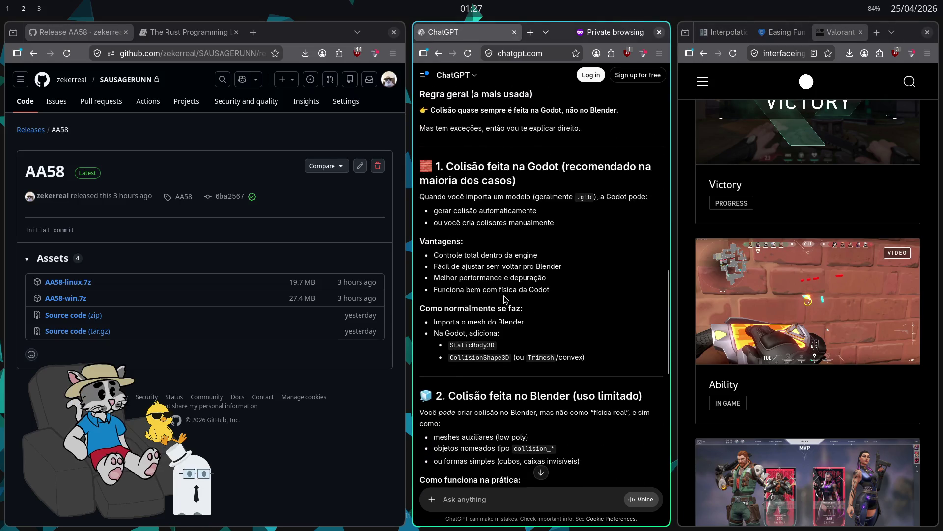
scroll(510, 308, "down", 1)
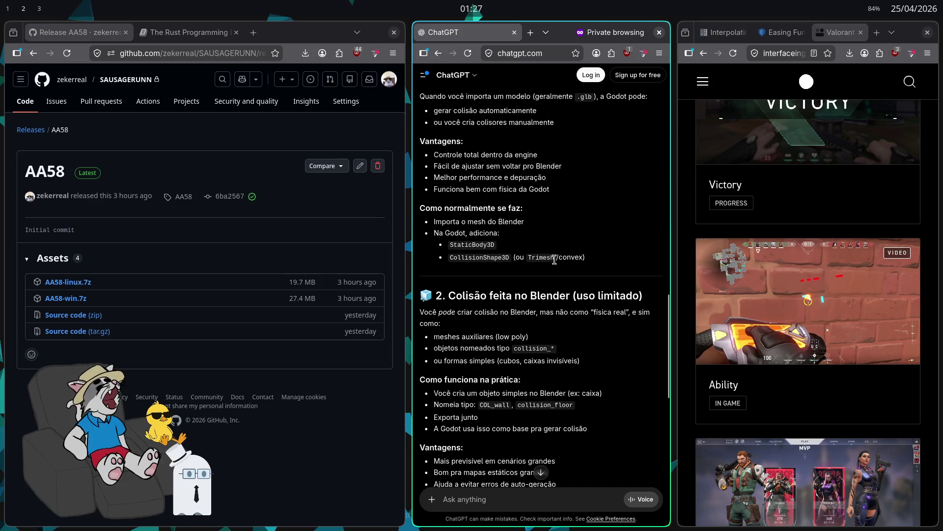
scroll(580, 253, "down", 1)
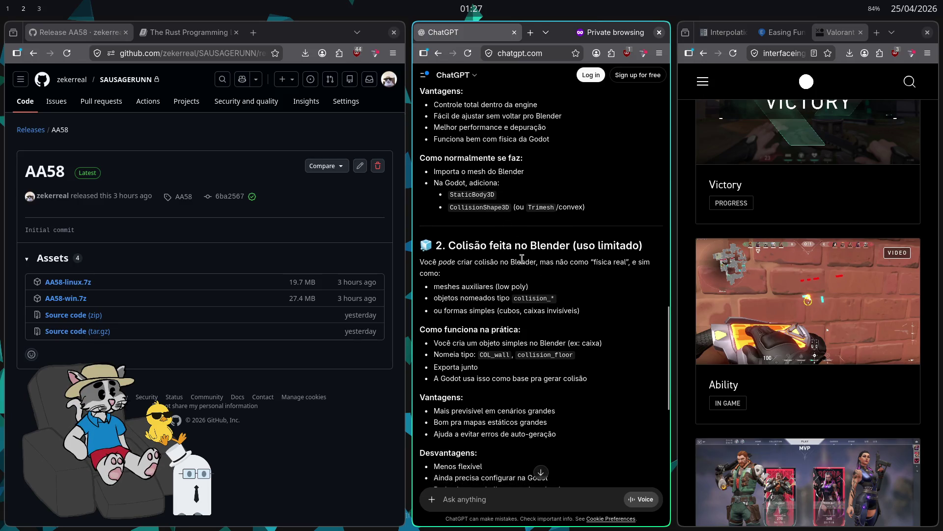
scroll(529, 293, "down", 1)
scroll(528, 294, "down", 2)
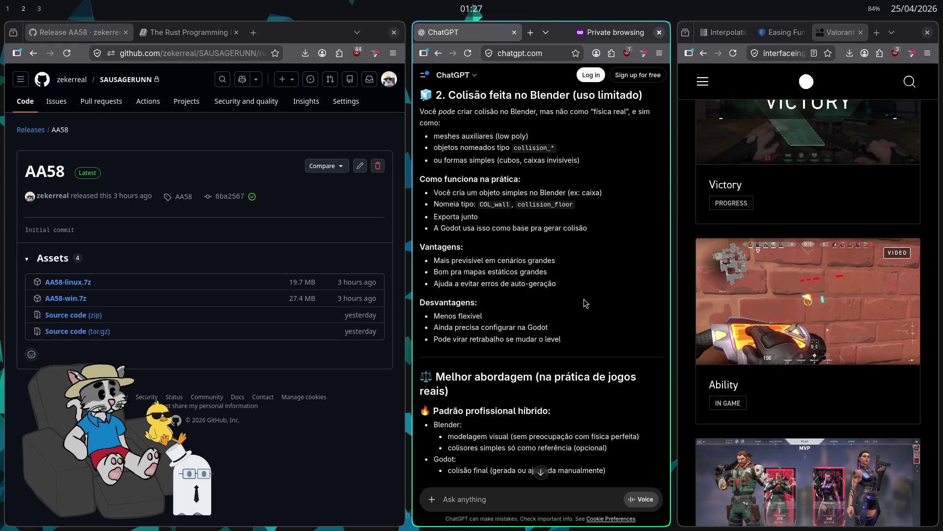
- Scroll to the 'Resumo direto' summary and put the cursor in the message box for a follow-up
scroll(583, 298, "down", 4)
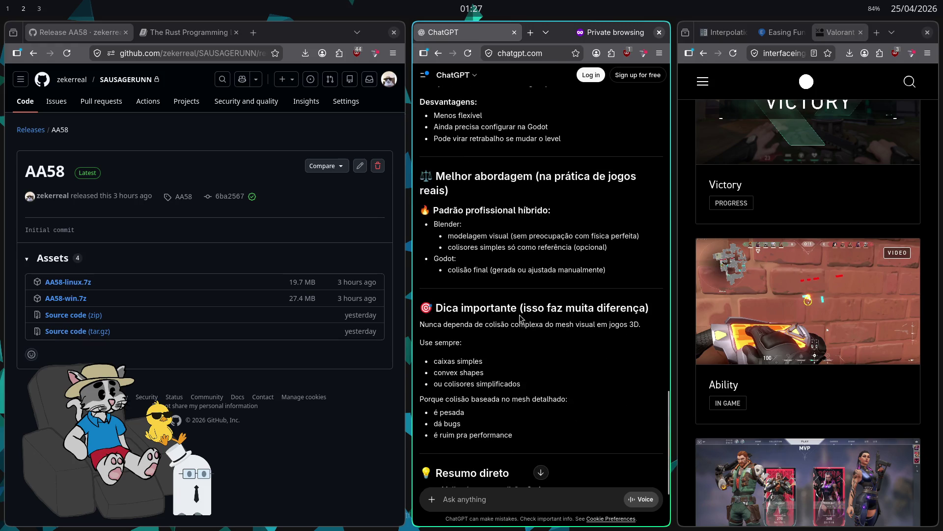
scroll(516, 292, "down", 3)
scroll(511, 290, "up", 2)
scroll(509, 292, "down", 2)
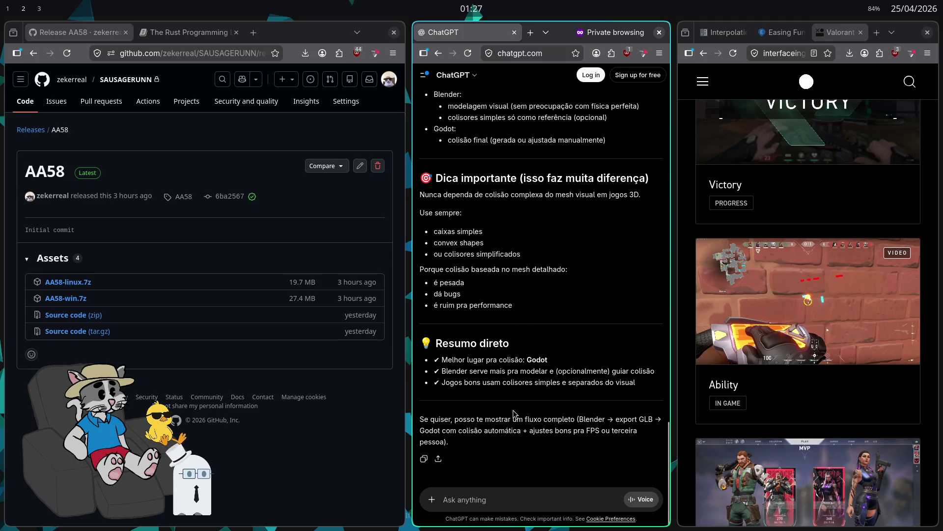
scroll(515, 408, "up", 1)
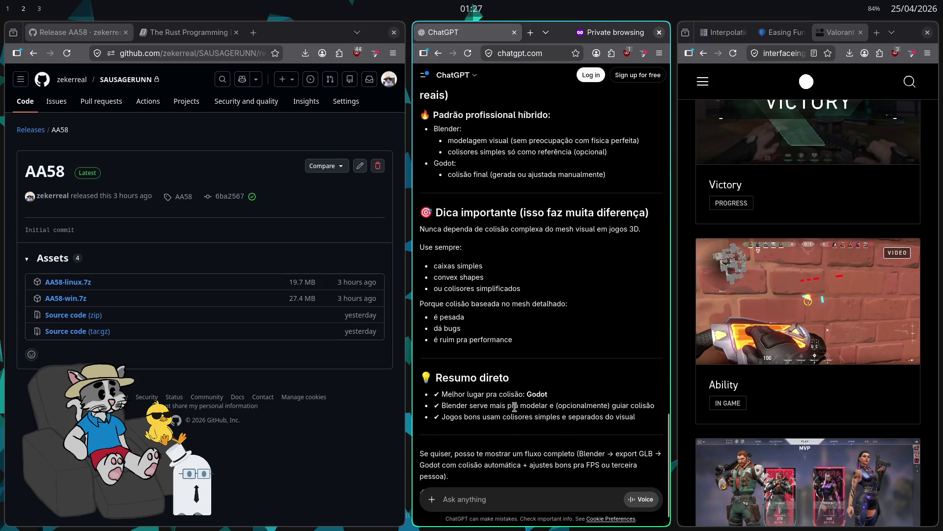
scroll(538, 376, "down", 1)
scroll(550, 368, "up", 3)
scroll(557, 363, "down", 4)
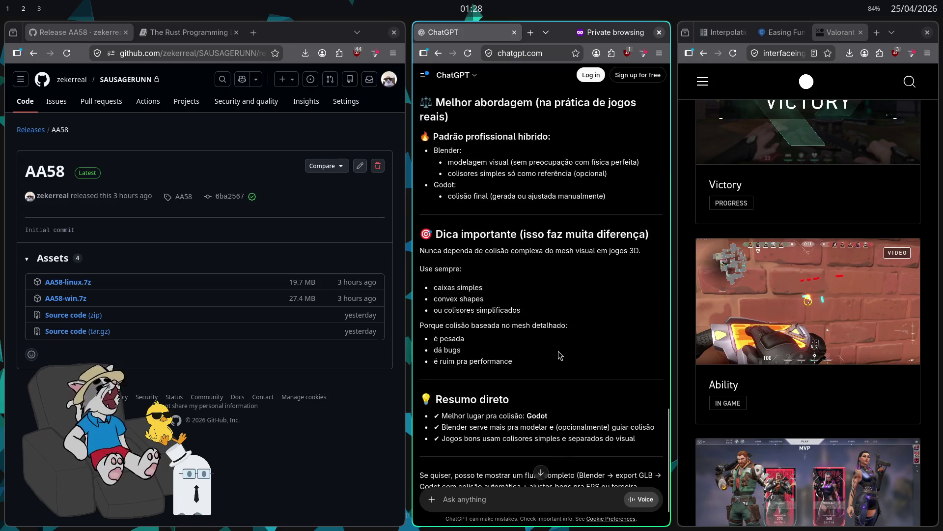
left_click(532, 500)
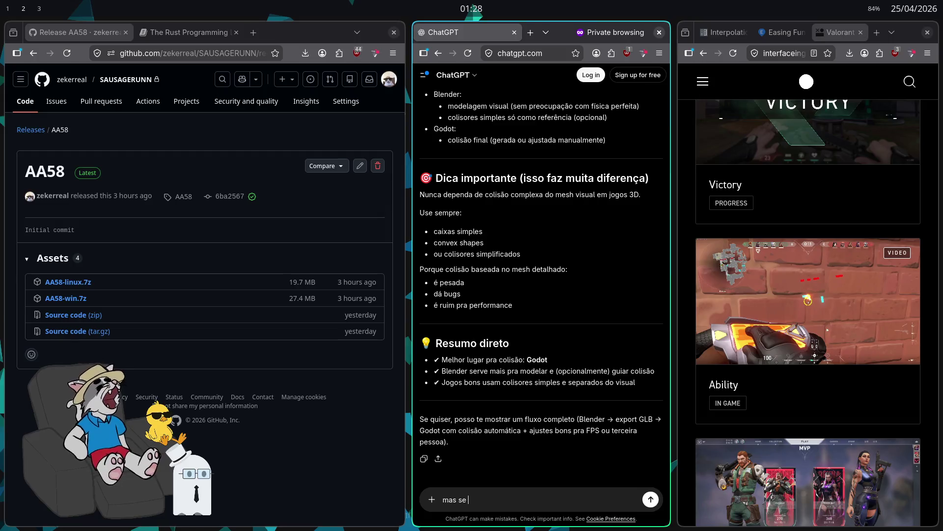
- Ask ChatGPT 'mas se eu fizer a colisão manualmente não demora muito? até fazer uma colisão perfeita?'
type("mas se eu fizer a c")
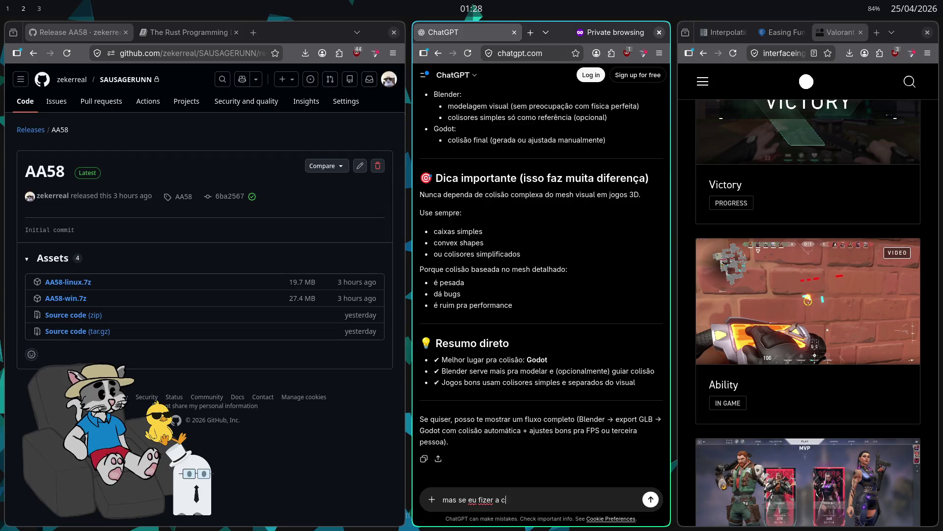
type("olisão manualmente não d")
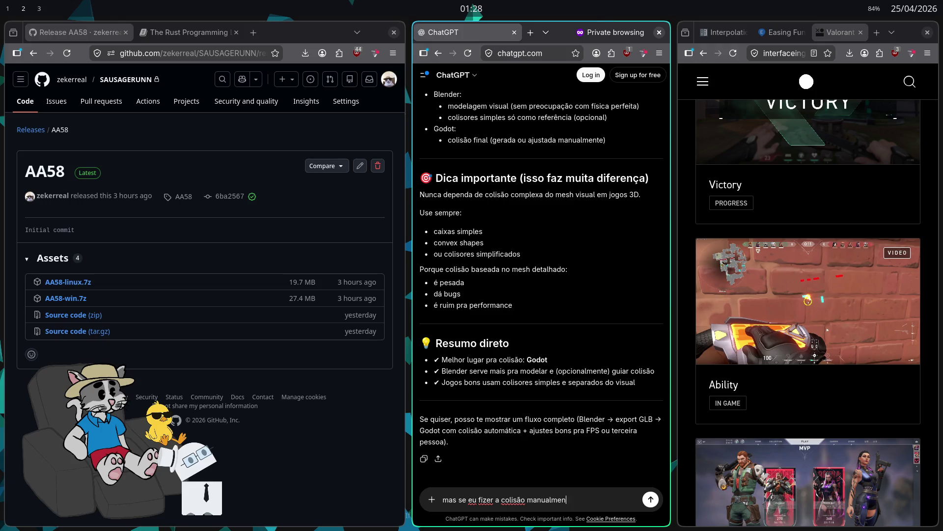
type("emora muito")
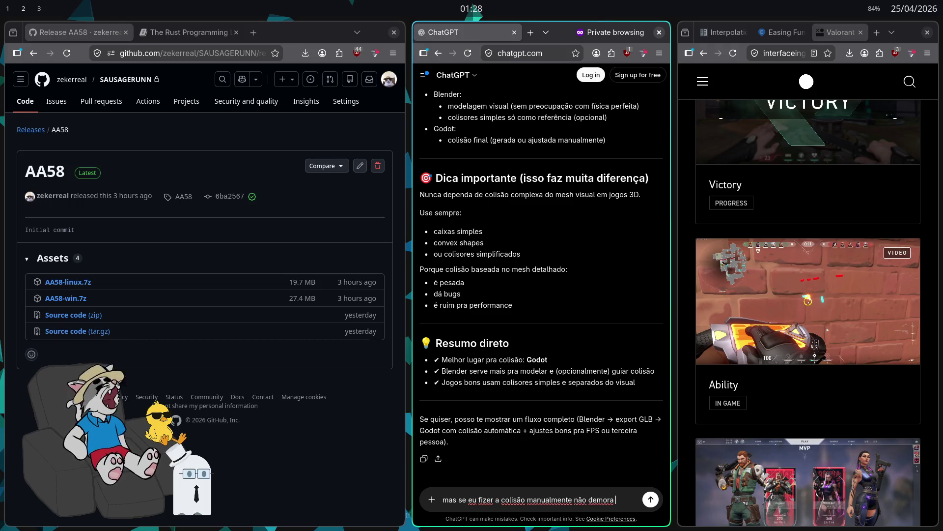
key("BackSpace")
type("?")
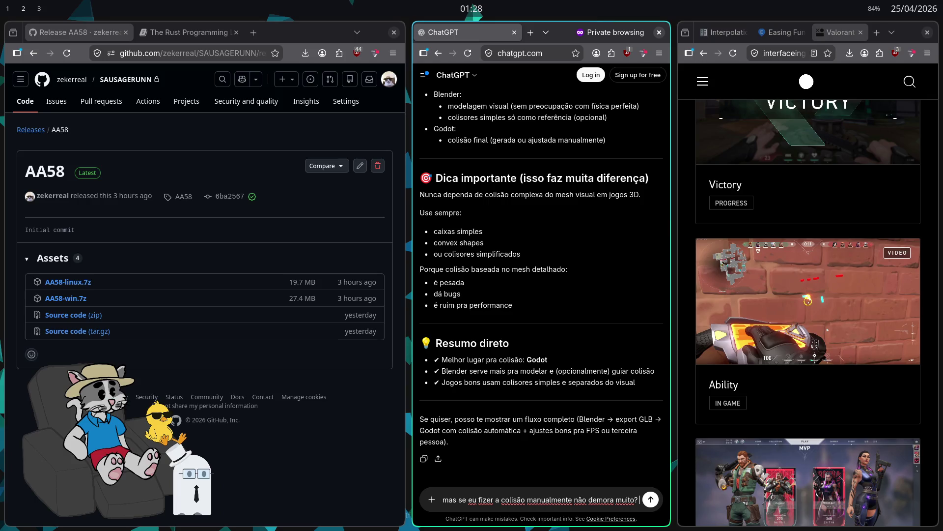
type(" até a")
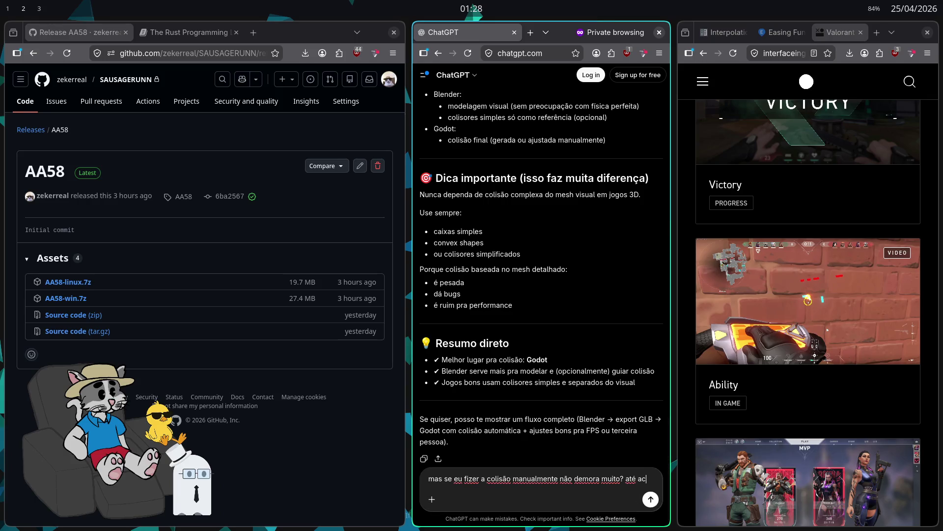
key("BackSpace")
type("fazer u")
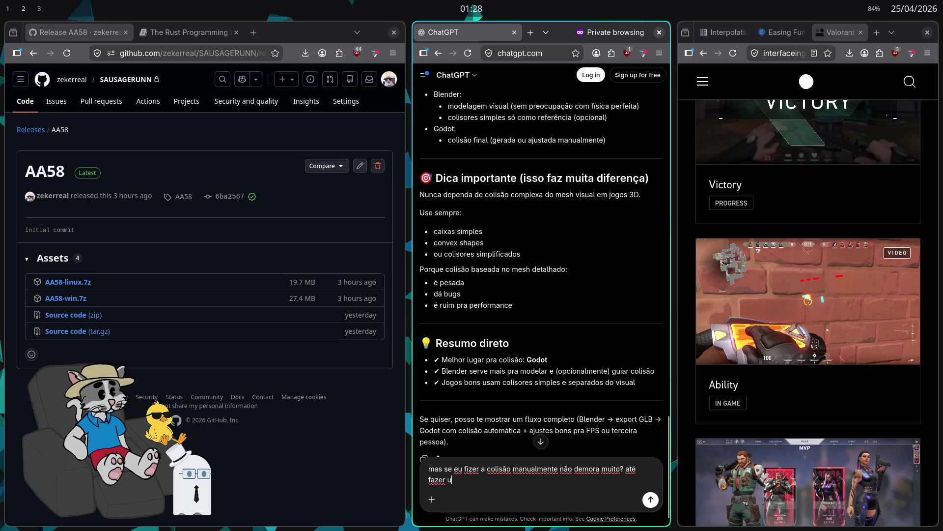
type("ma colisão perfeita")
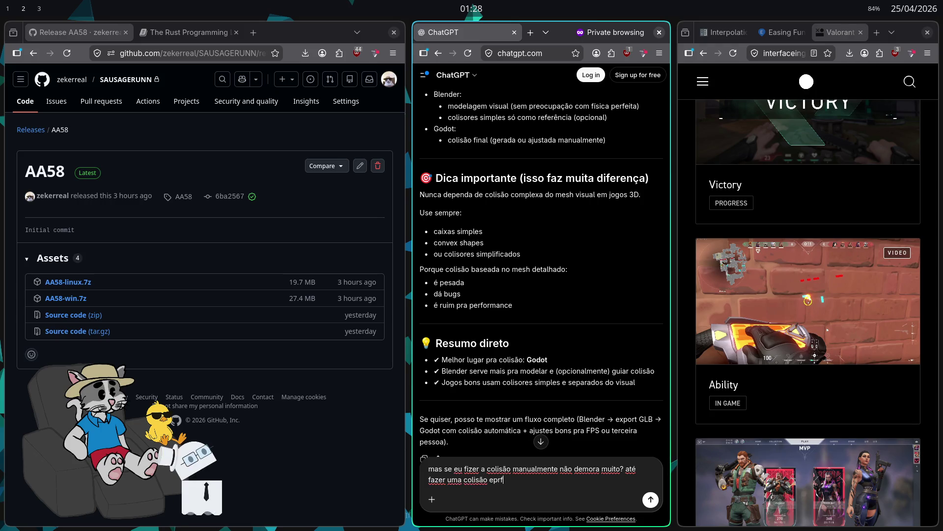
type("?")
key("Return")
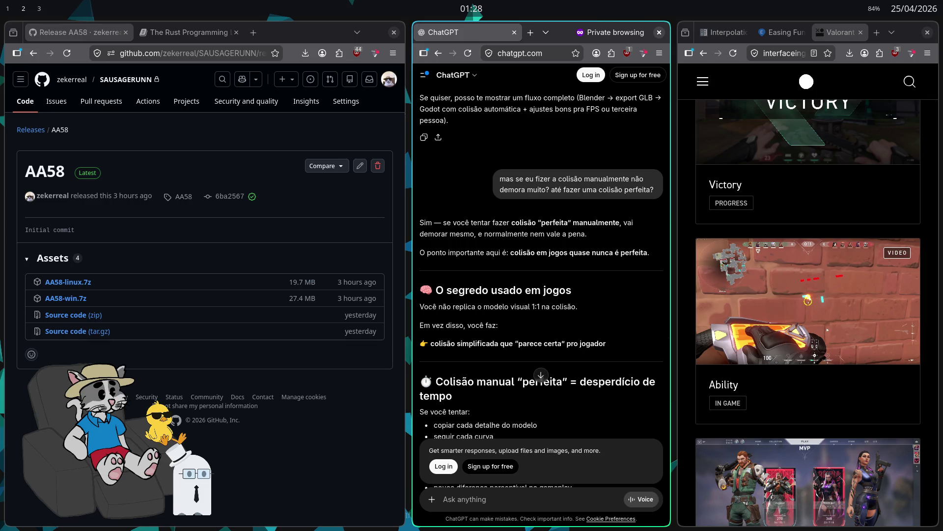
- Read through the reply recommending simplified collision shapes over perfect manual collision
scroll(584, 363, "down", 5)
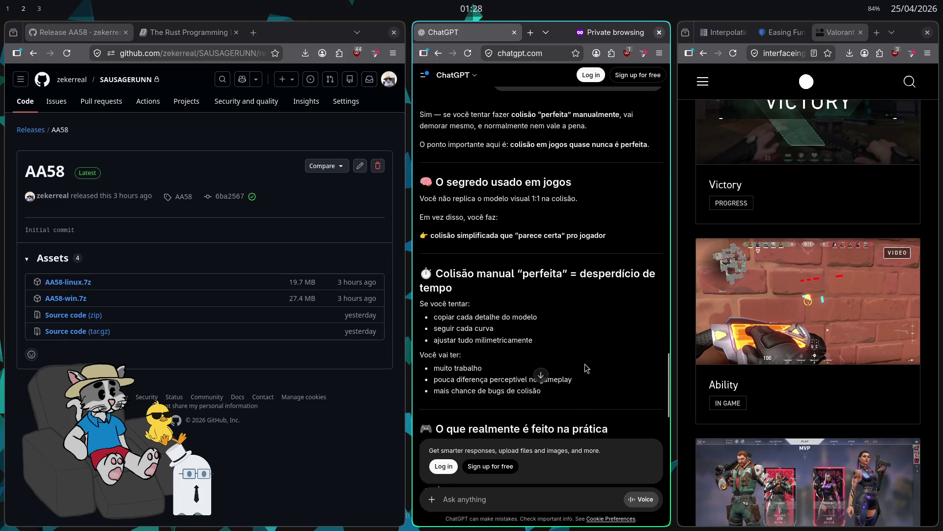
scroll(587, 324, "down", 3)
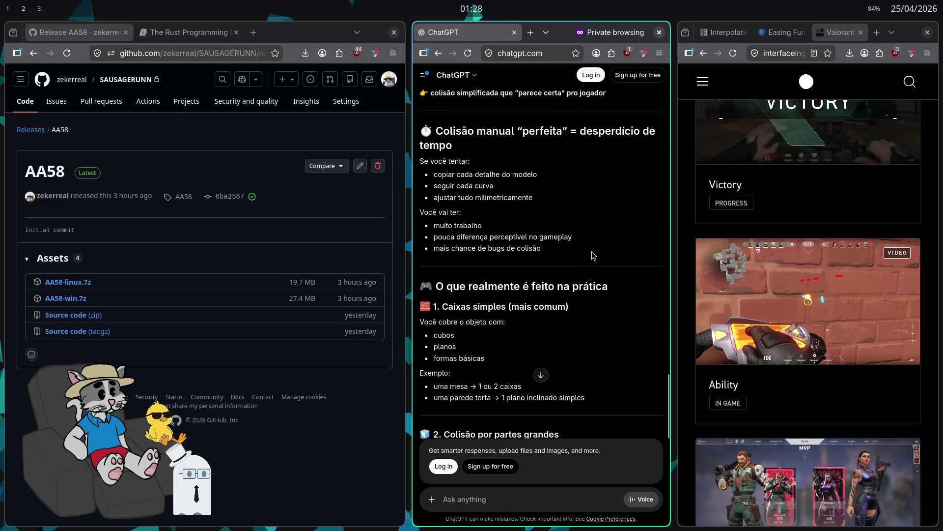
scroll(593, 254, "down", 5)
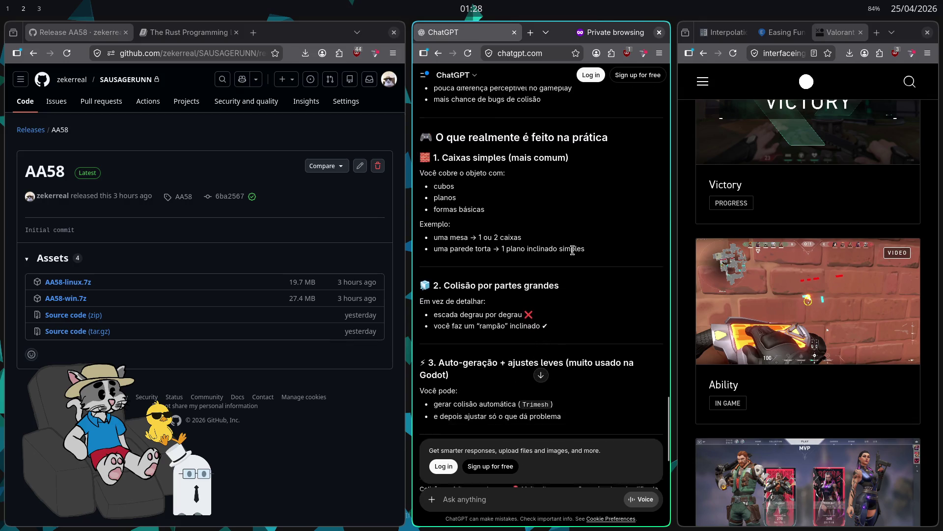
scroll(556, 243, "down", 3)
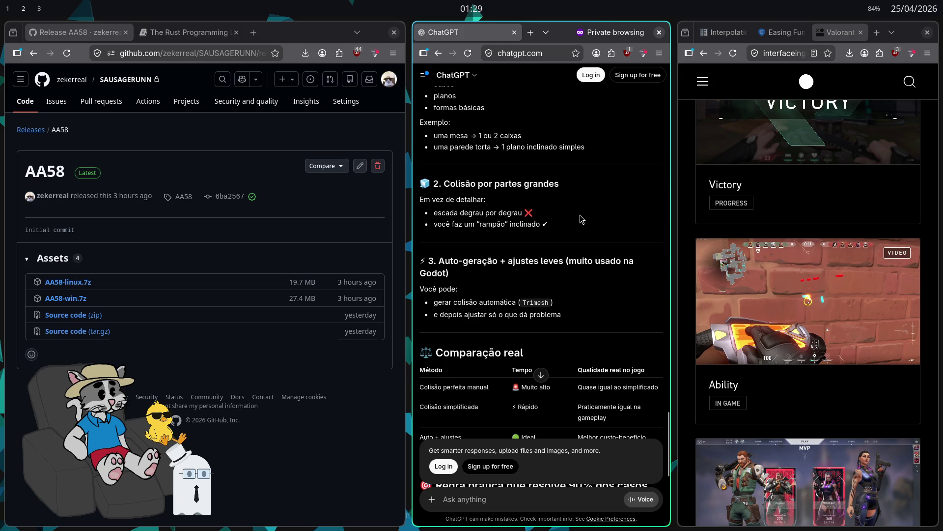
scroll(580, 219, "down", 2)
scroll(578, 217, "down", 2)
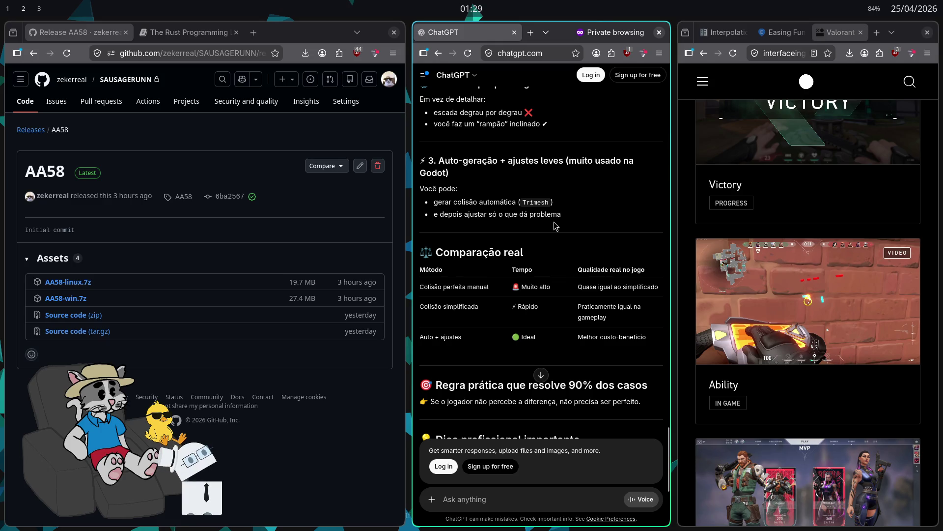
scroll(536, 229, "down", 2)
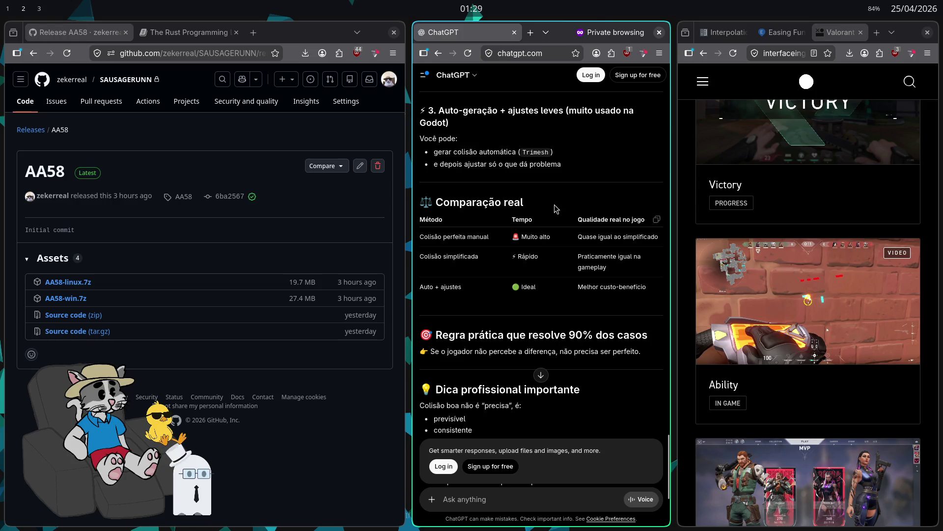
scroll(565, 205, "down", 2)
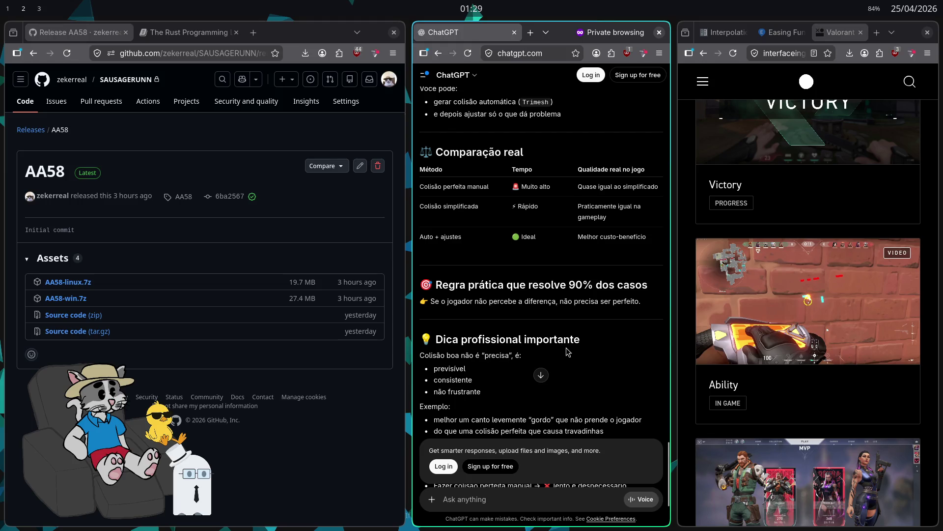
scroll(554, 309, "down", 4)
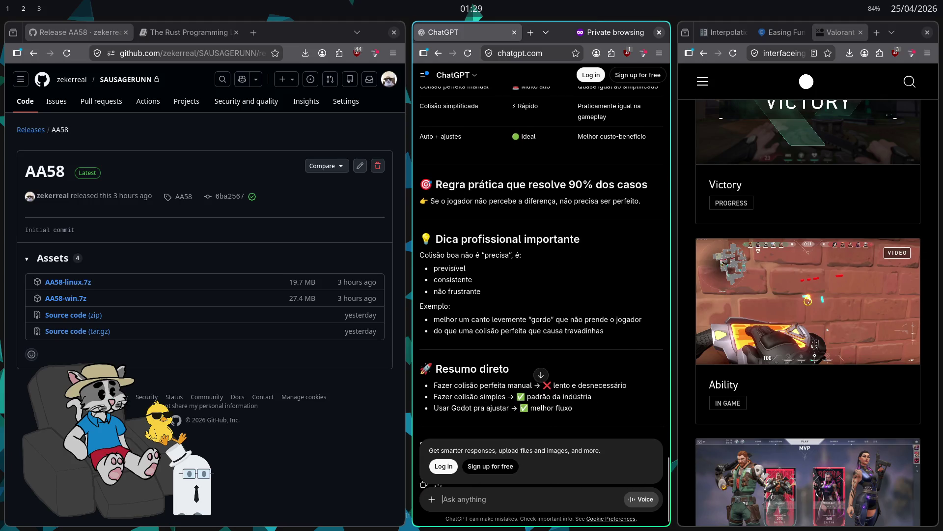
- Ask 'mas se eu usar auto colisão, n fica mal performance?', read the Trimesh/convex comparison, then draft 'mas e o chão por exemplo, com montanha'
type("mas se eu usar au")
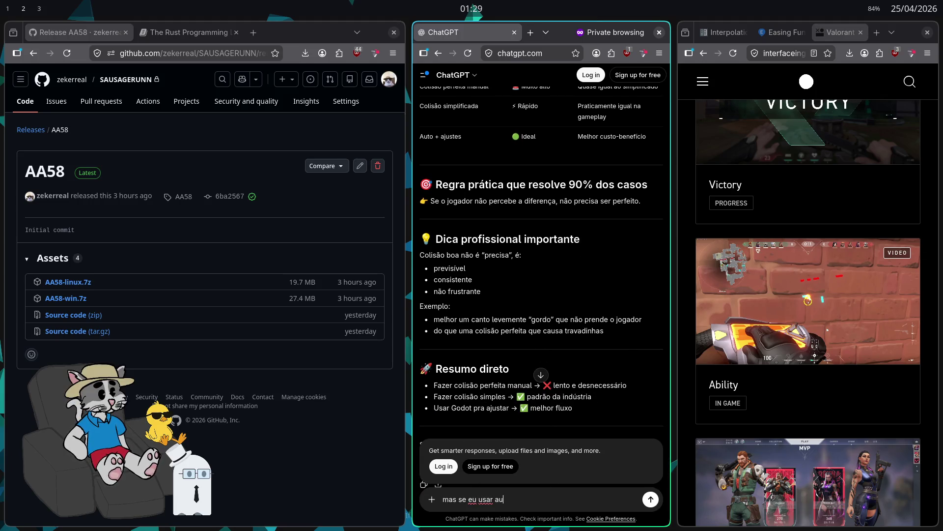
type("to colisão, n fica mal performance?")
key("Return")
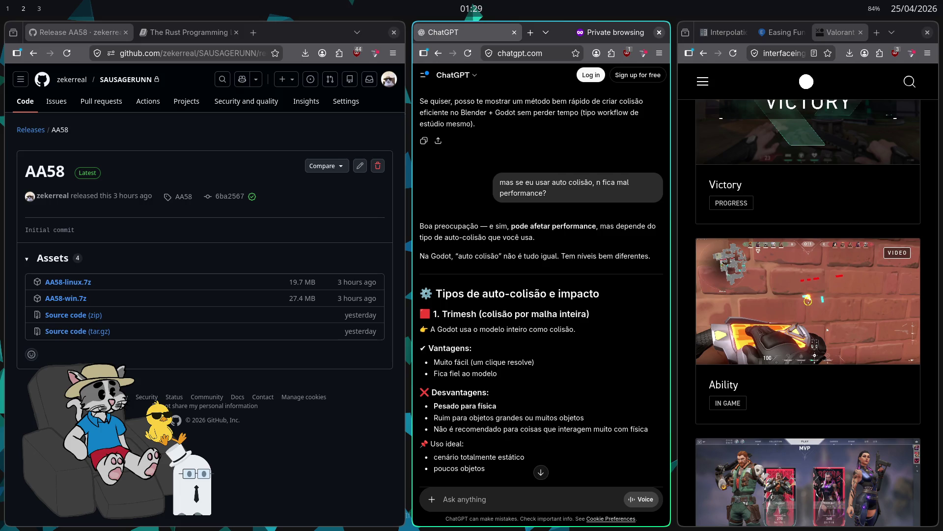
scroll(570, 413, "down", 5)
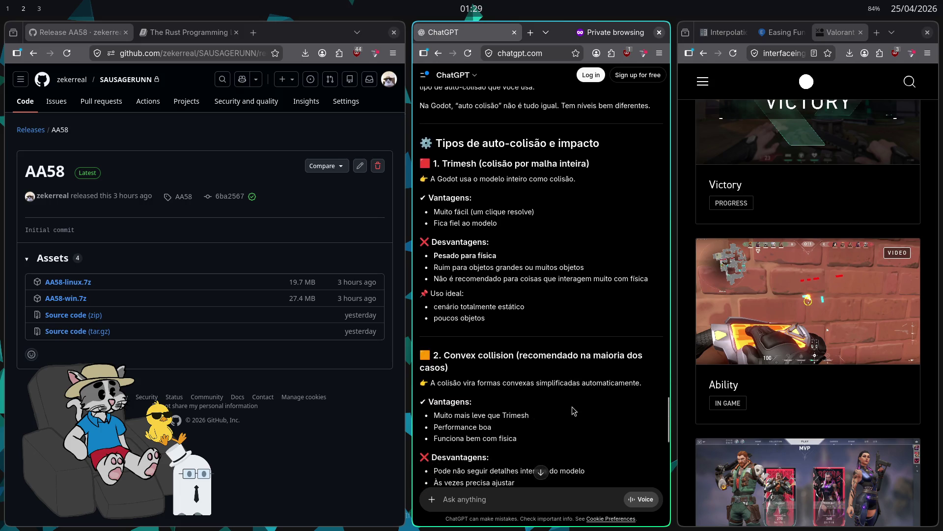
scroll(570, 418, "down", 1)
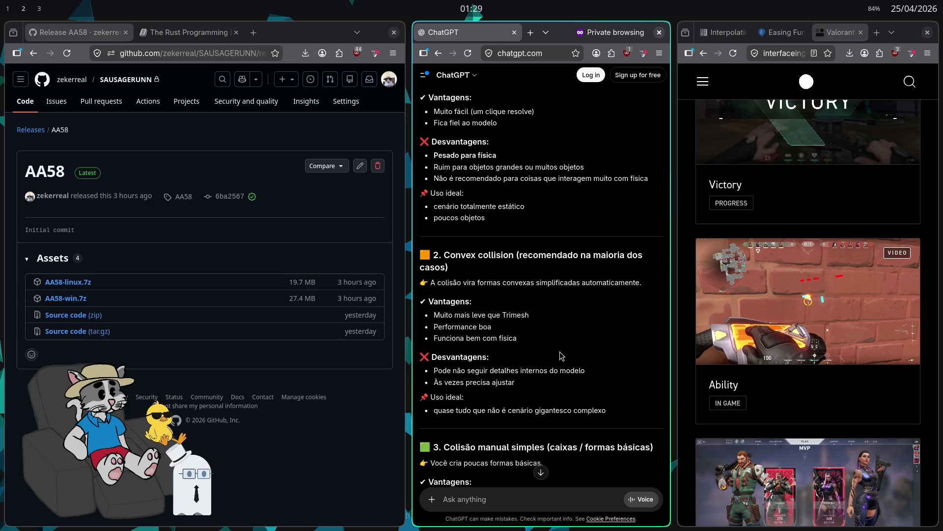
scroll(565, 353, "down", 4)
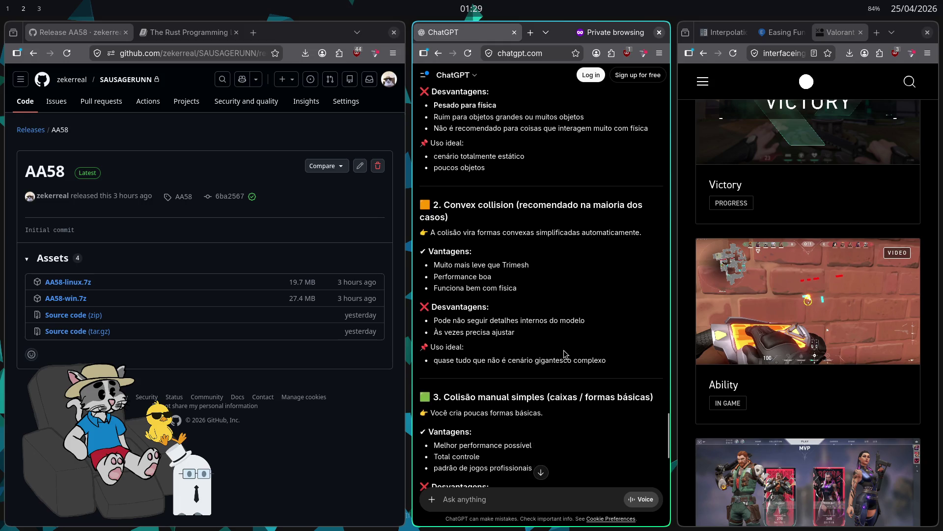
scroll(609, 378, "down", 4)
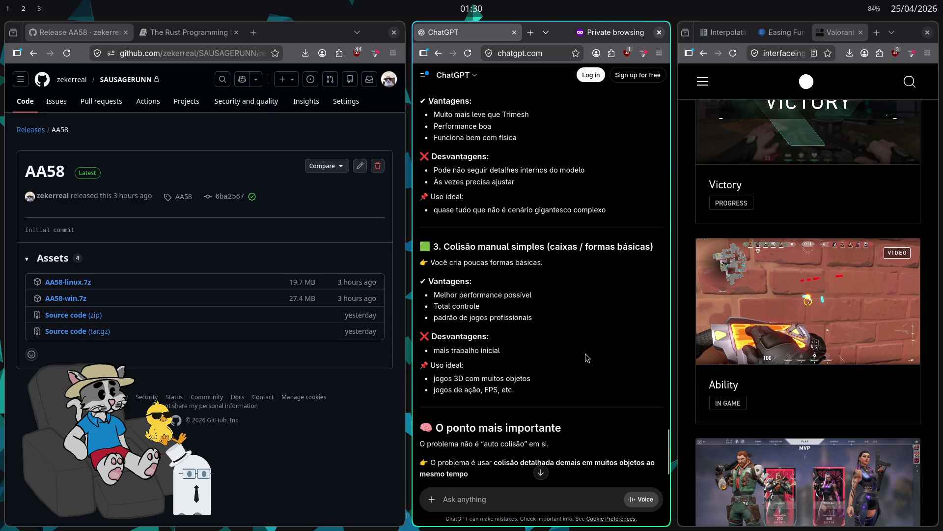
scroll(585, 352, "down", 18)
left_click(523, 497)
type("mas")
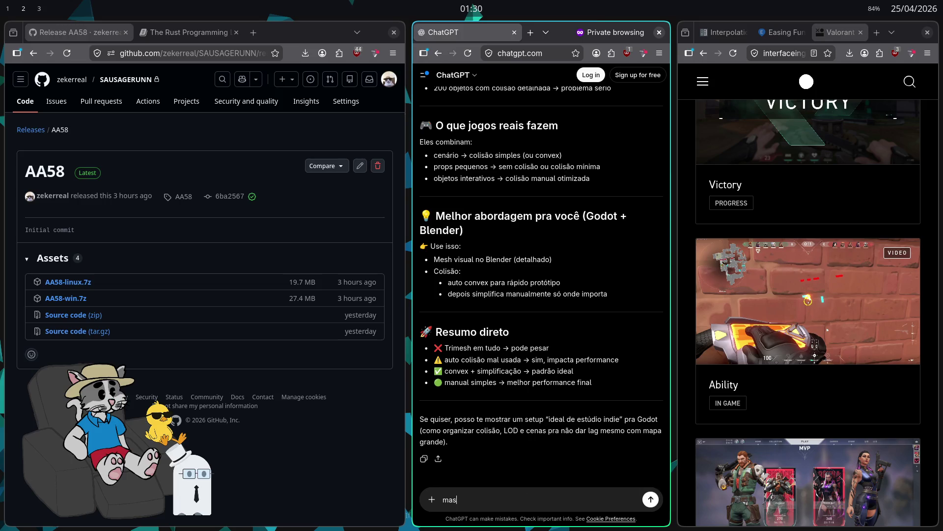
type(" e o chão por exemplo, com montanha, sei lá")
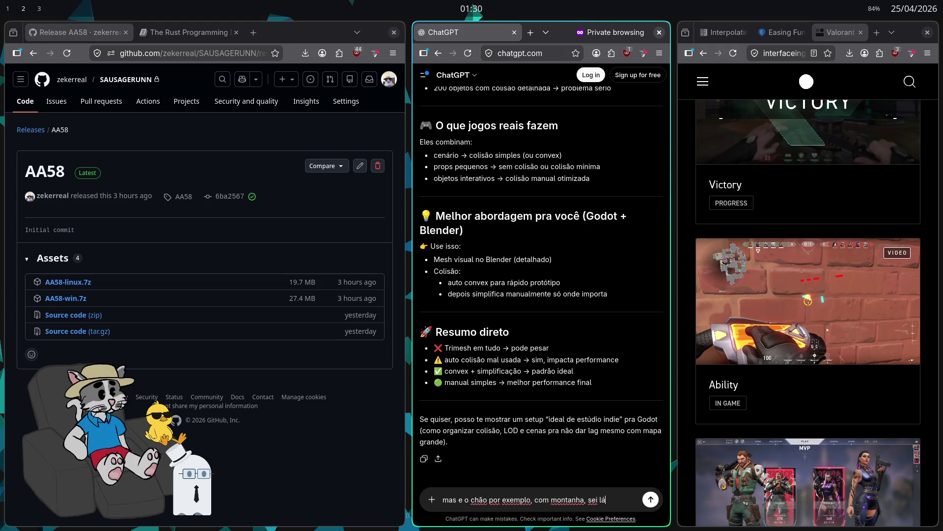
- Send the mountain-ground collision question and read the answer recommending convex or simplified shapes
key("Return")
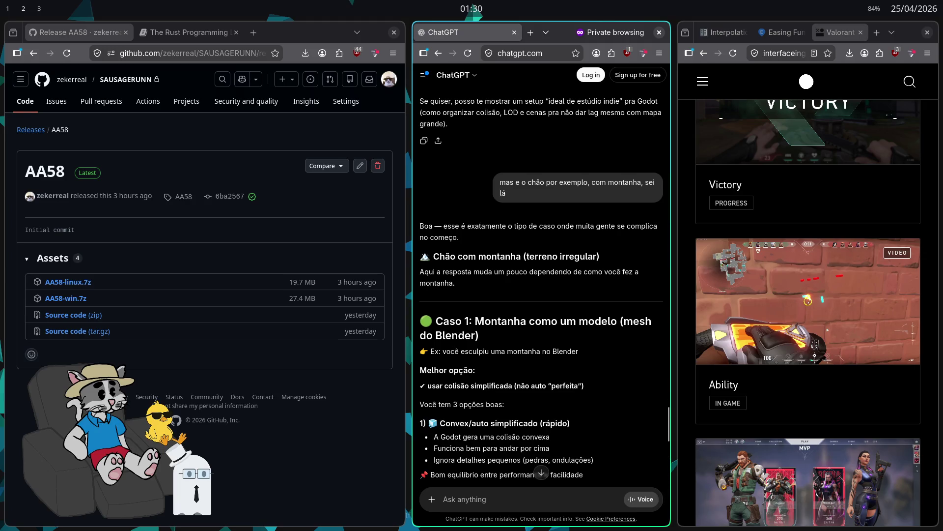
scroll(561, 412, "down", 2)
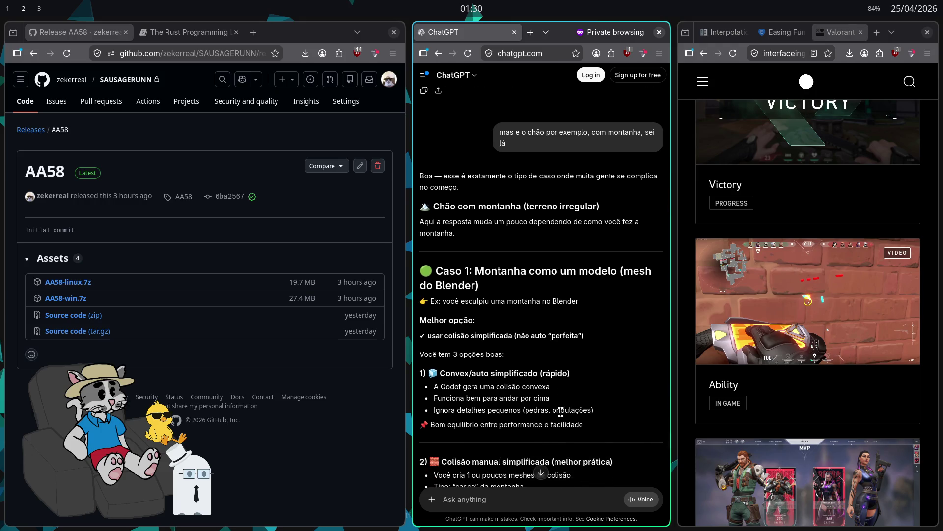
scroll(595, 390, "down", 2)
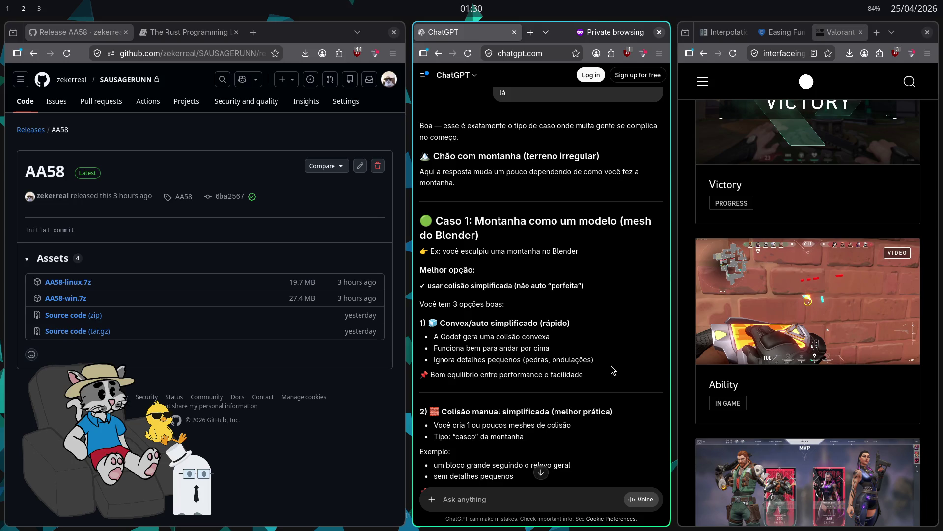
scroll(611, 367, "down", 2)
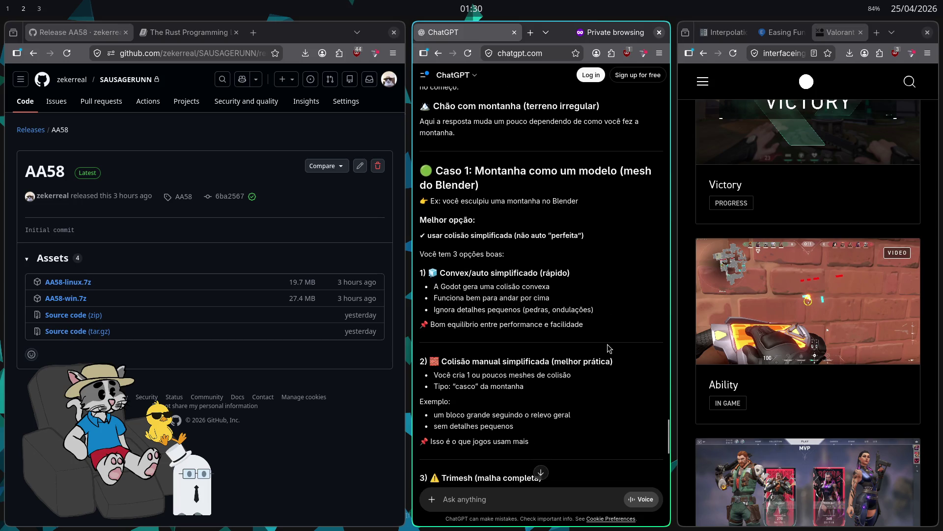
scroll(609, 349, "down", 2)
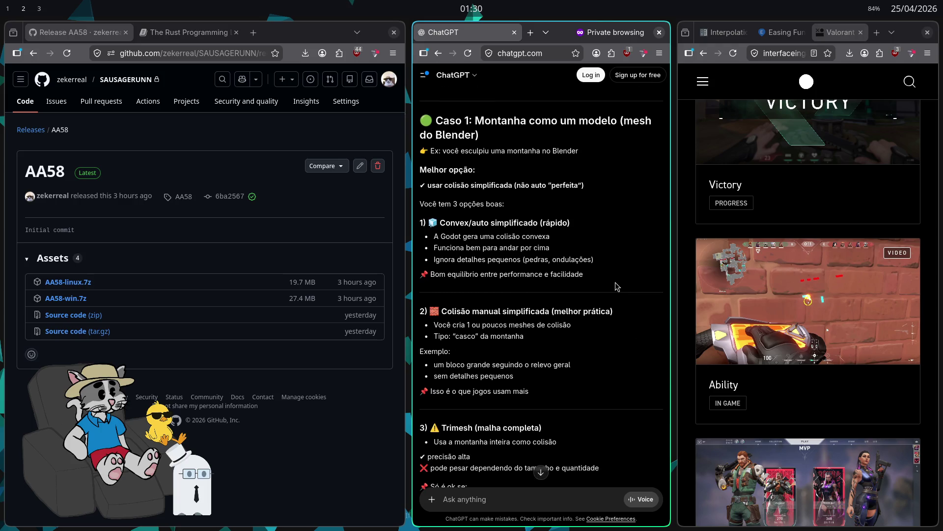
scroll(618, 289, "down", 2)
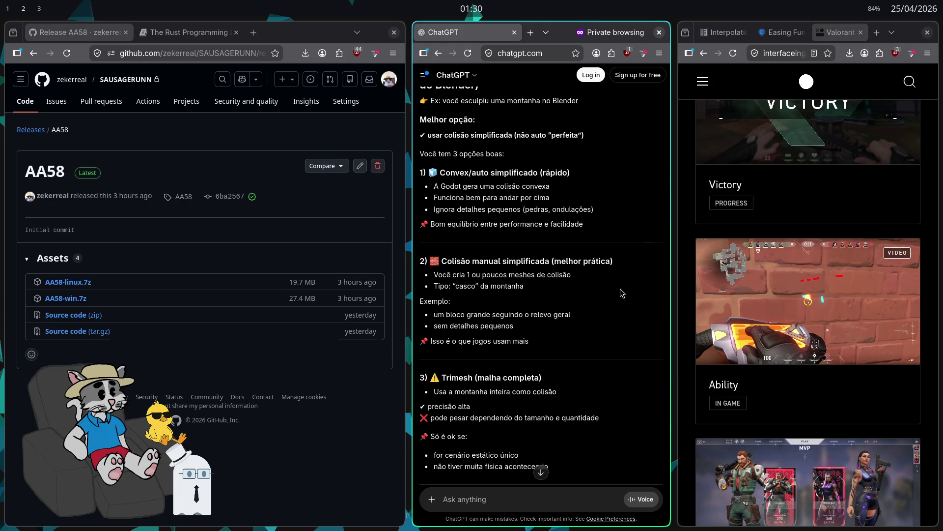
scroll(617, 307, "down", 2)
scroll(618, 314, "down", 2)
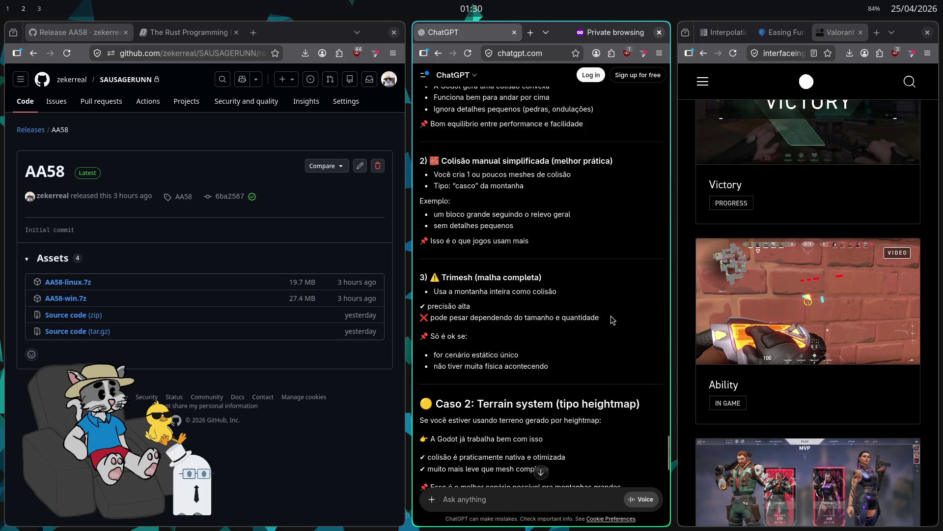
scroll(612, 315, "down", 6)
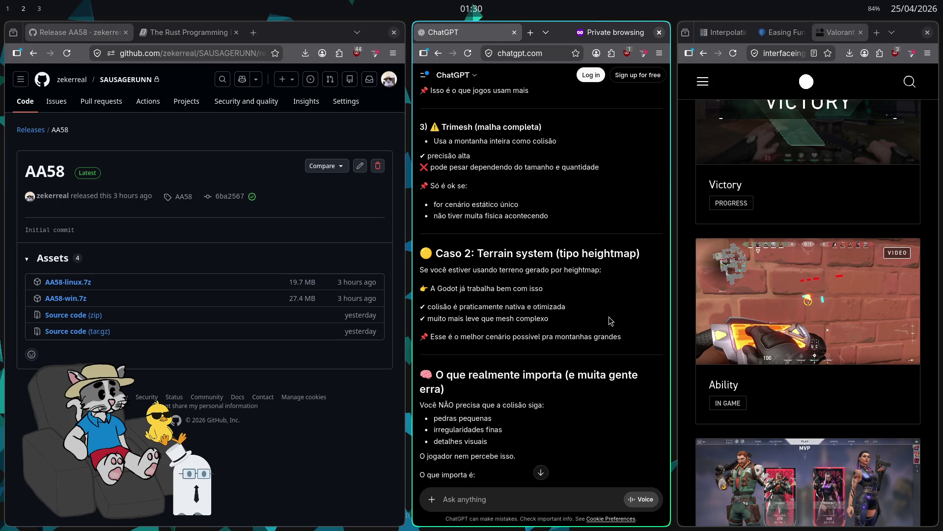
- Scroll to the end of the answer and close the ChatGPT private window
scroll(609, 317, "down", 4)
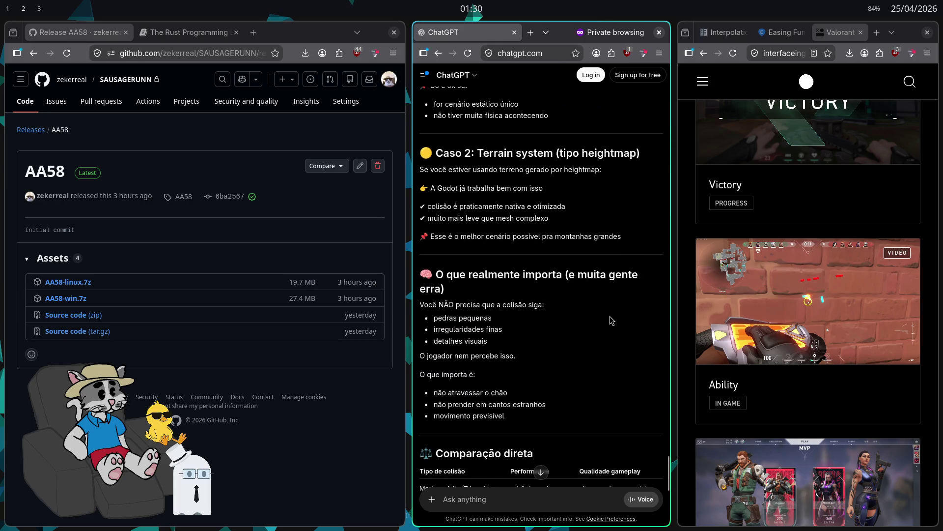
scroll(601, 320, "down", 5)
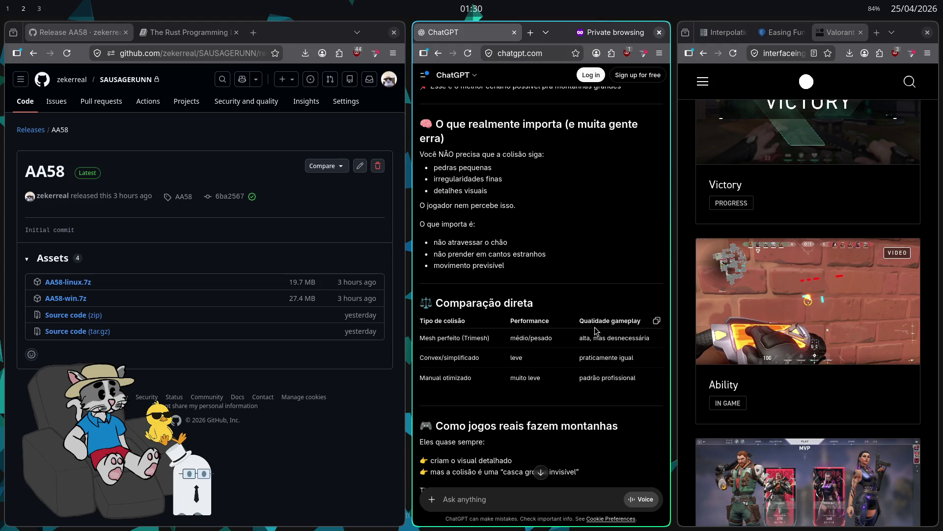
scroll(596, 331, "down", 5)
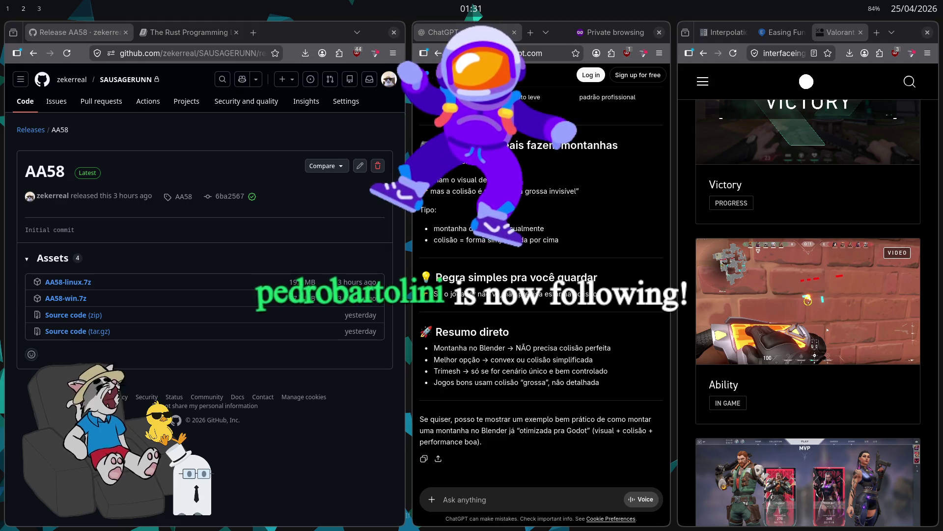
left_click(465, 233)
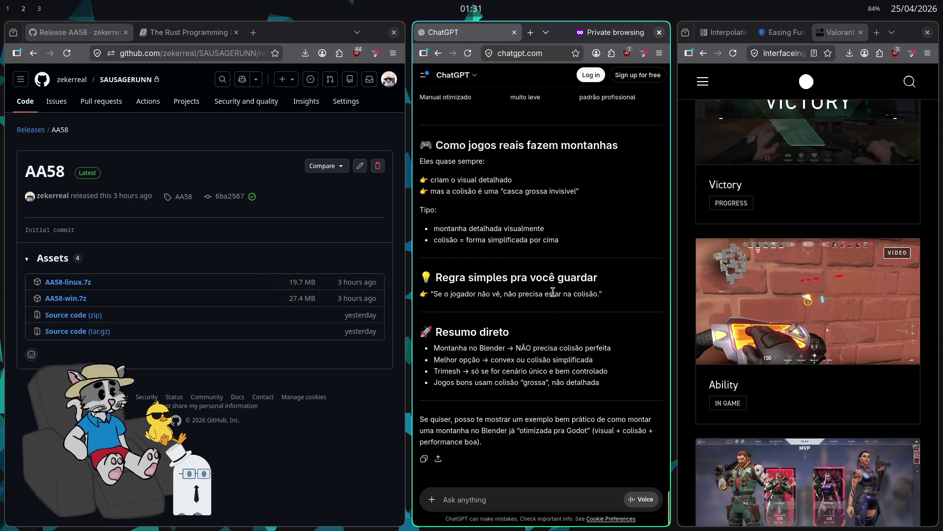
key("ctrl+shift+w")
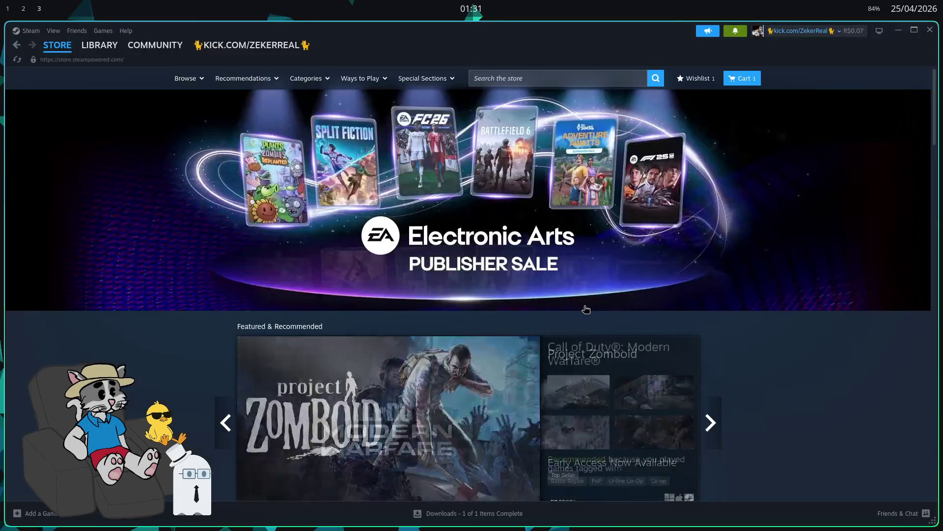
- Close the Steam store window
left_click(736, 32)
left_click(735, 32)
key("super+q")
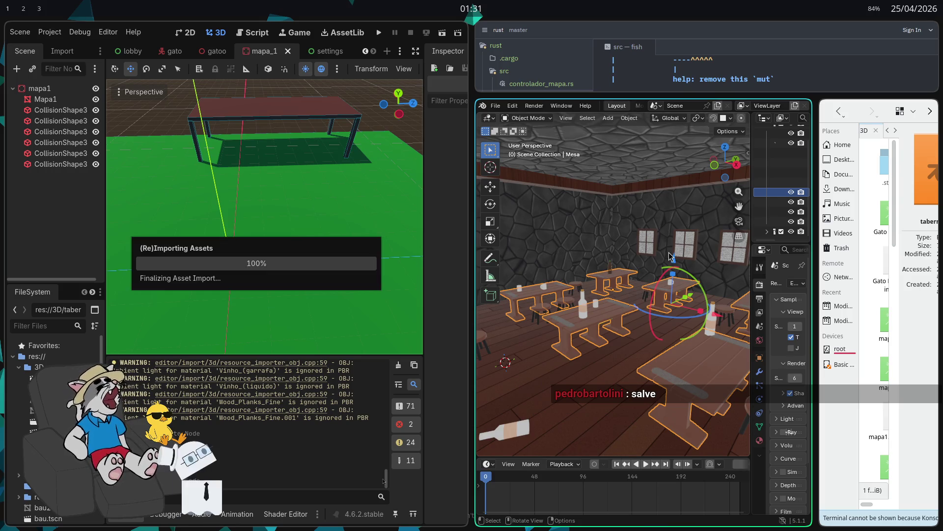
- Quit Blender without saving taberna.blend, then close the file manager and code editor
key("ctrl+q")
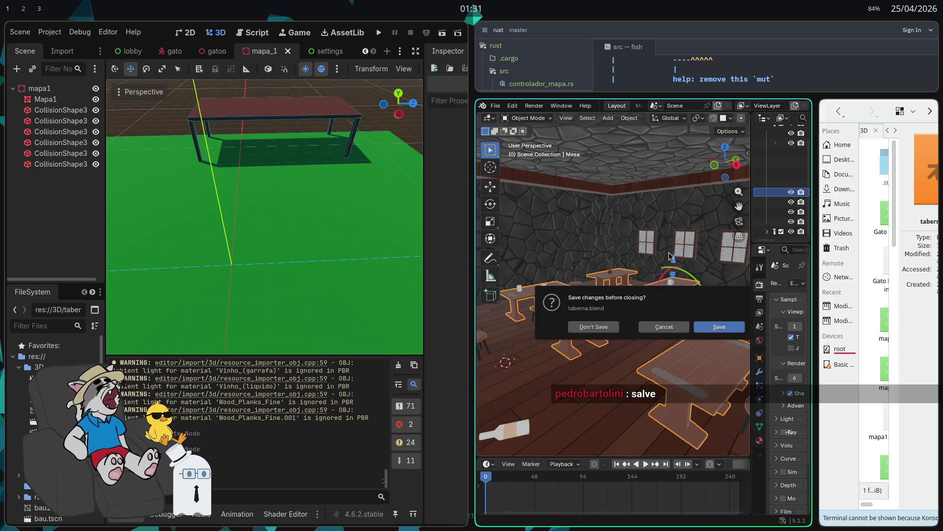
left_click(587, 323)
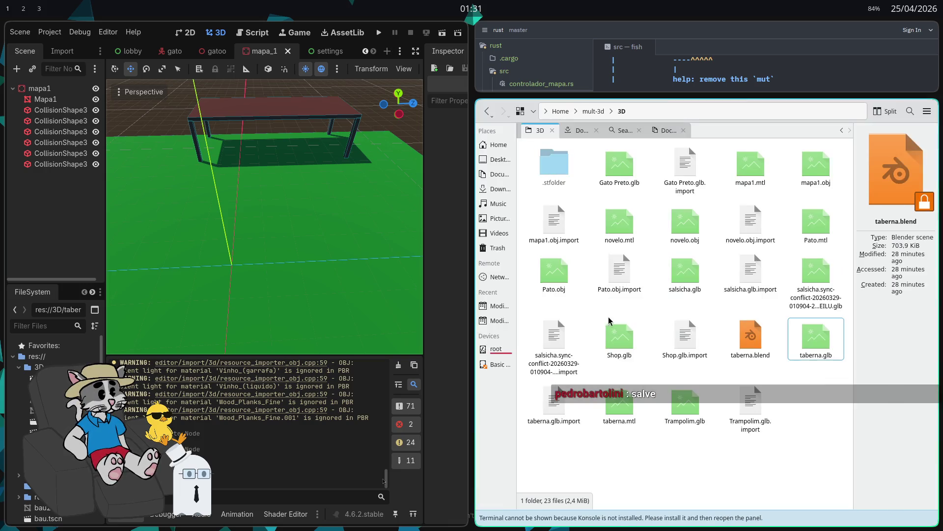
key("ctrl+q")
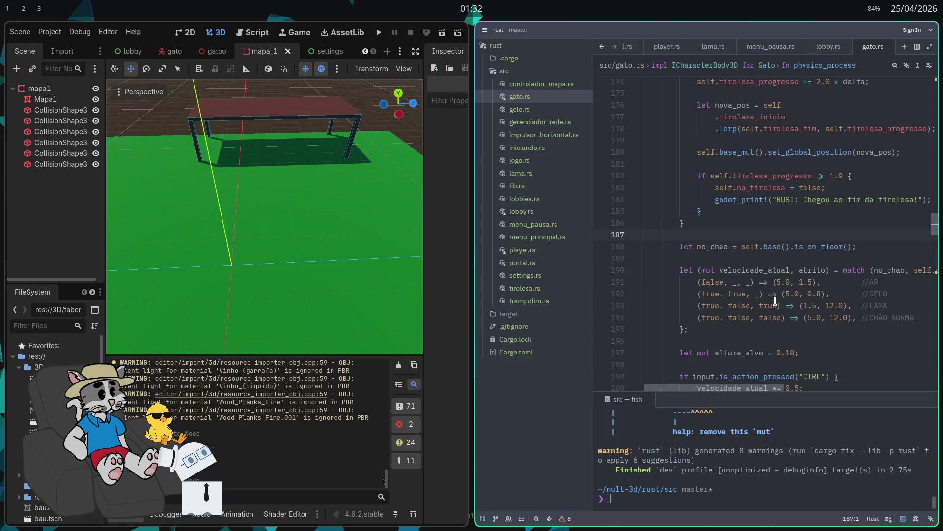
key("ctrl+q")
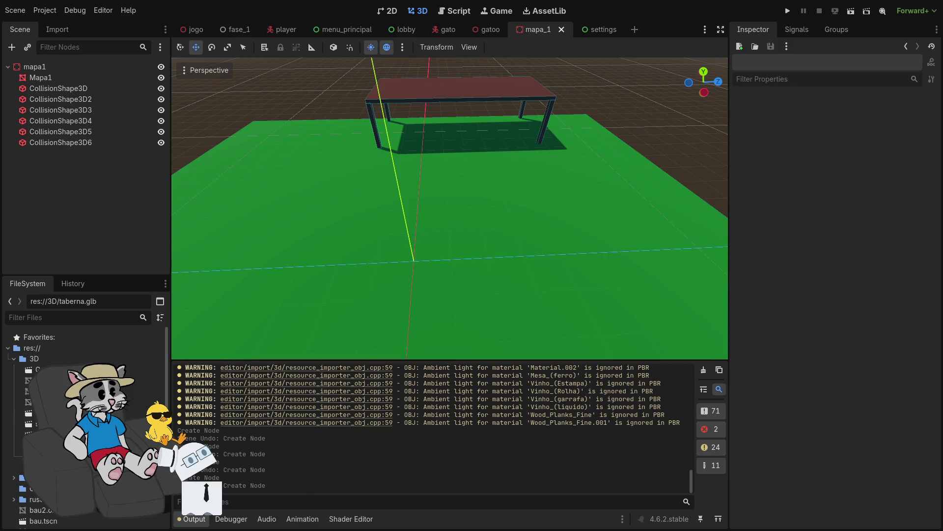
left_click_drag(219, 415, 476, 210)
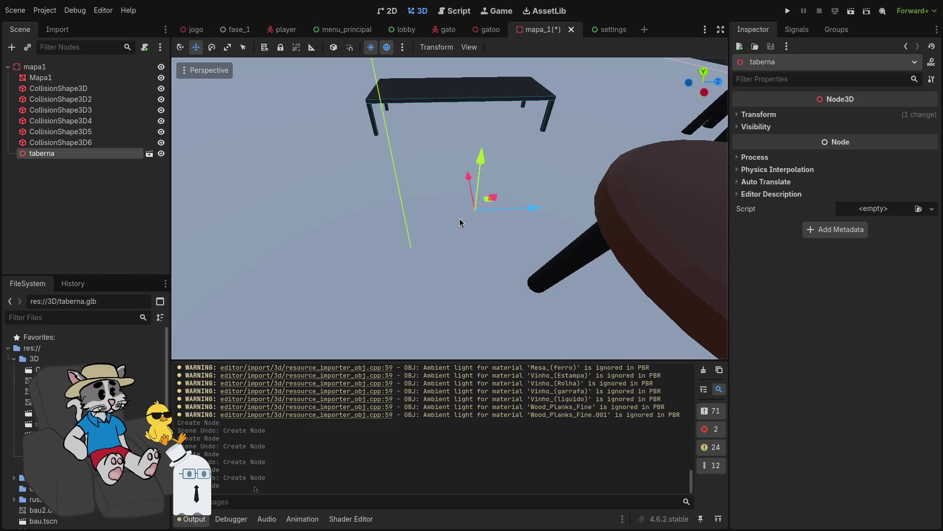
key("ctrl+z")
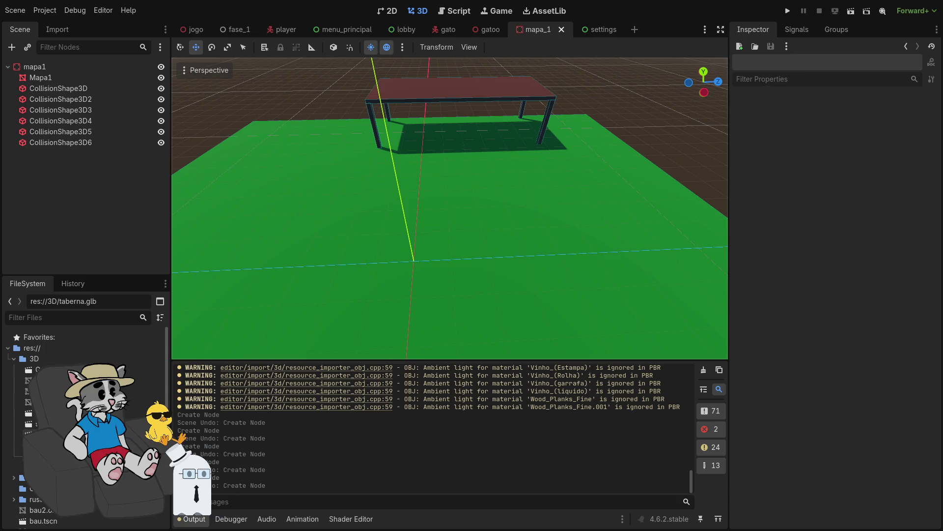
mouse_move(49, 423)
left_mouse_down()
mouse_move(197, 221)
mouse_move(343, 280)
mouse_move(440, 189)
left_mouse_up()
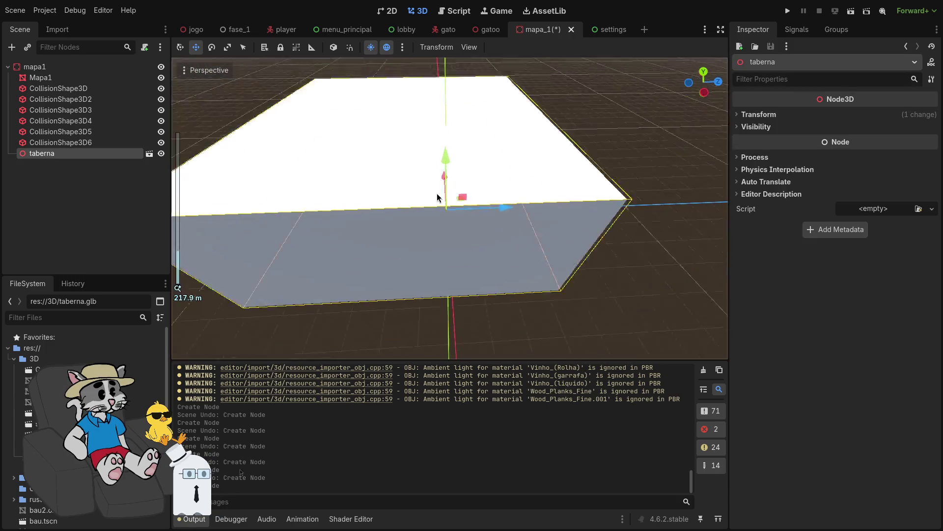
key("ctrl+z")
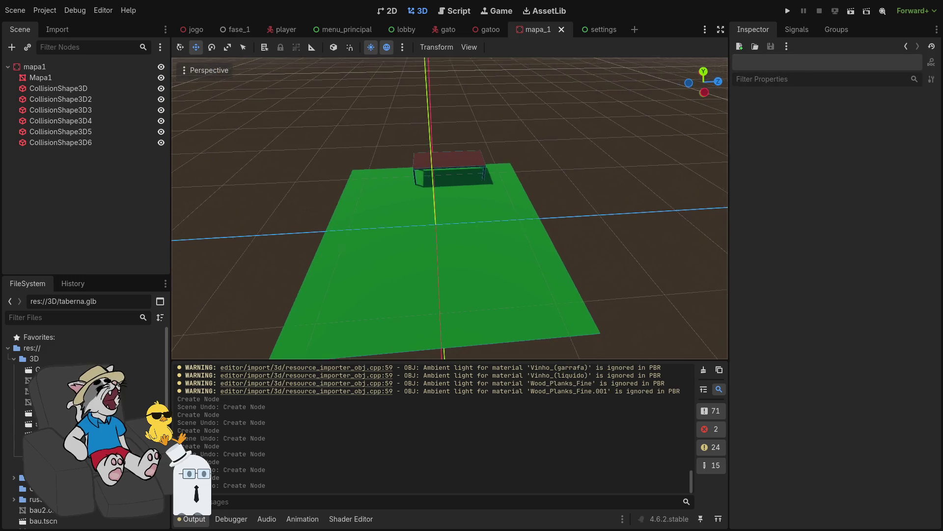
scroll(450, 208, "up", 10)
key("w")
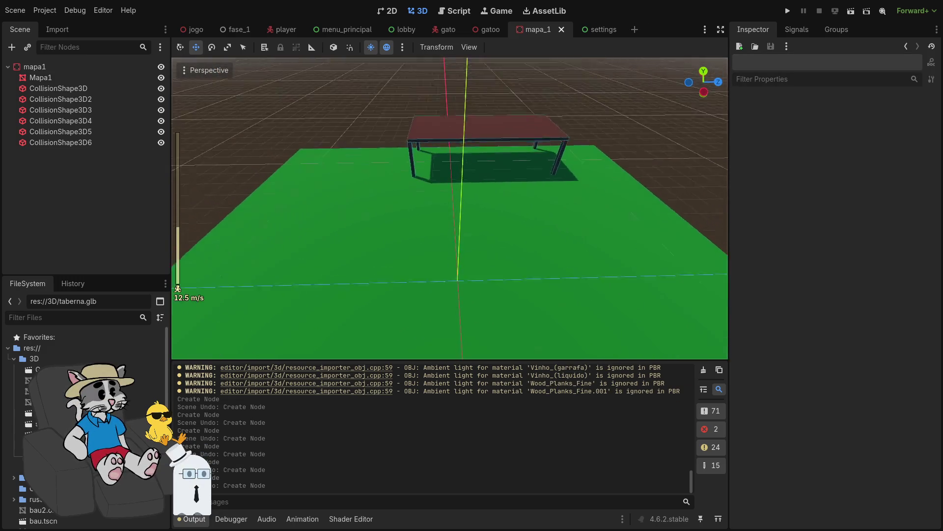
key("ctrl+shift+z")
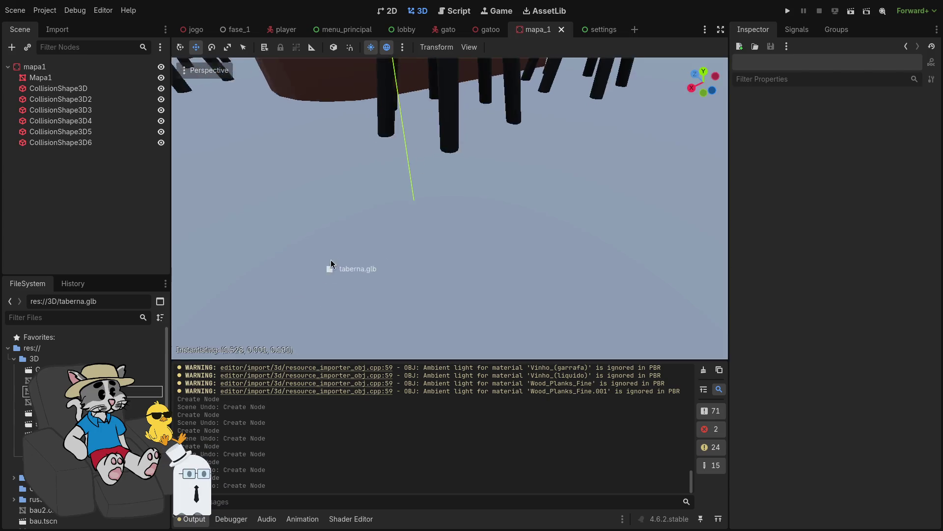
key("w")
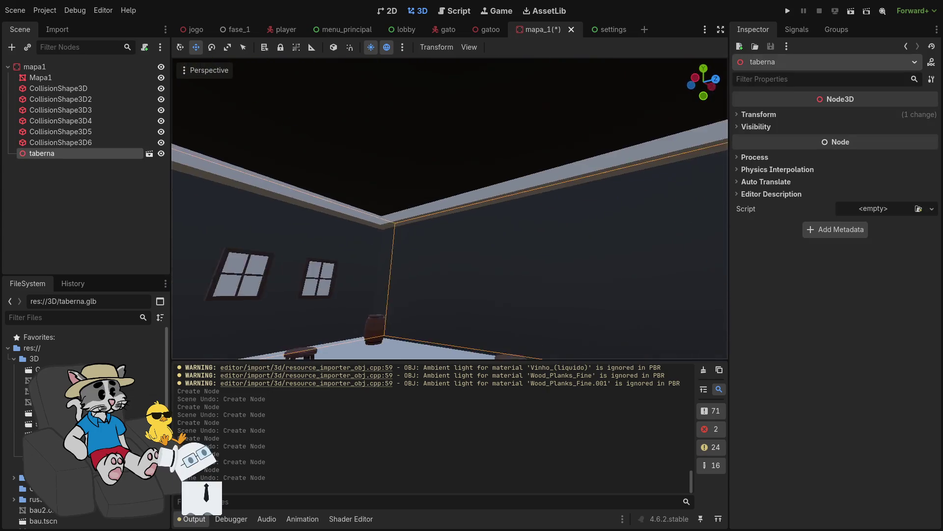
key("s")
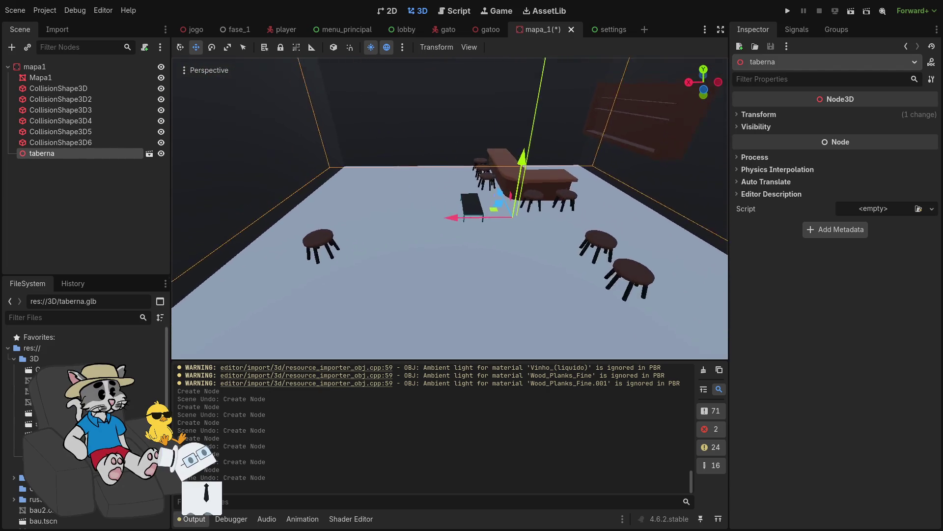
scroll(449, 208, "up", 3)
key("w")
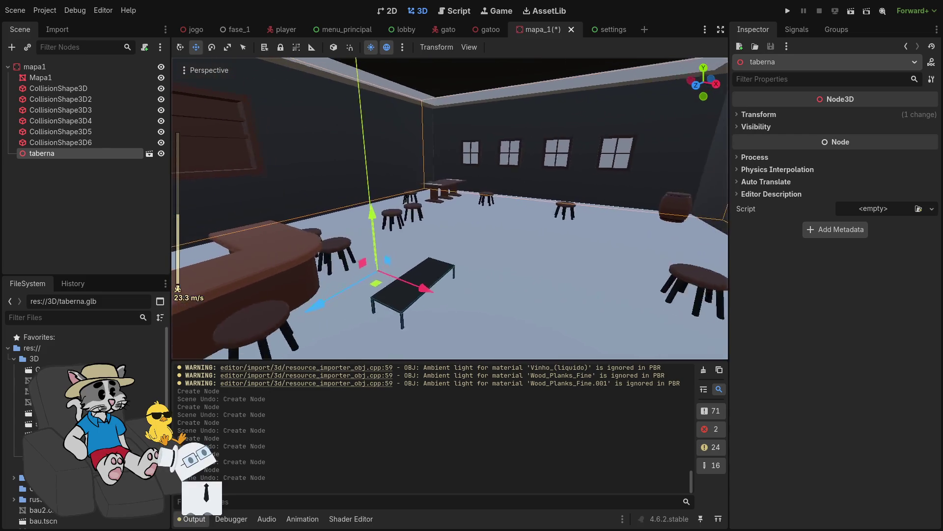
key("s")
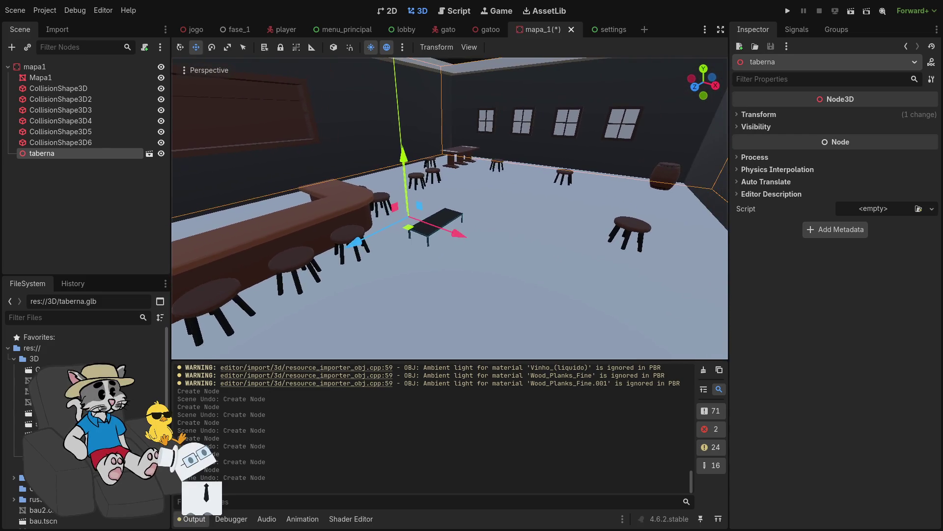
right_click(426, 210)
mouse_move(425, 210)
left_mouse_down()
mouse_move(425, 147)
mouse_move(426, 211)
mouse_move(462, 226)
mouse_move(477, 256)
mouse_move(476, 186)
mouse_move(496, 231)
mouse_move(506, 221)
mouse_move(496, 211)
mouse_move(487, 221)
mouse_move(471, 207)
mouse_move(471, 216)
mouse_move(462, 196)
mouse_move(258, 138)
left_mouse_up()
scroll(477, 211, "up", 2)
key("ctrl+z")
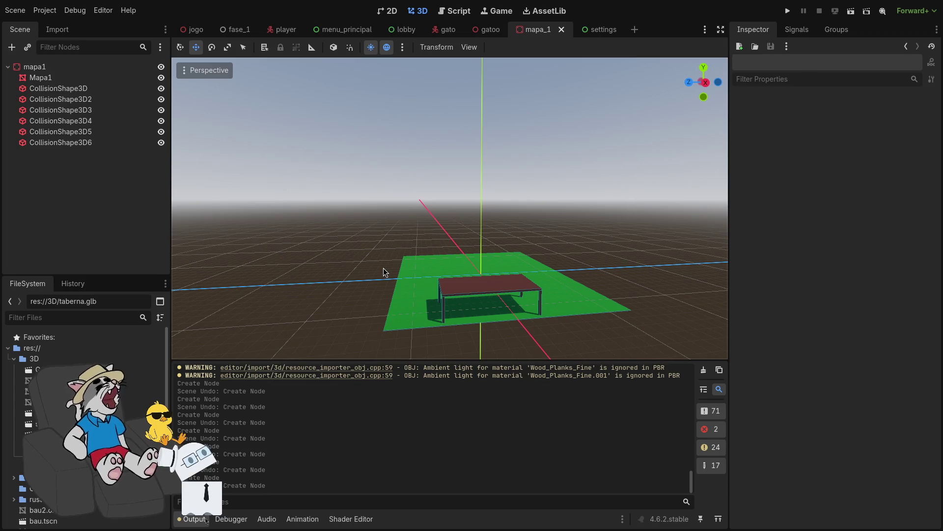
right_click(384, 267)
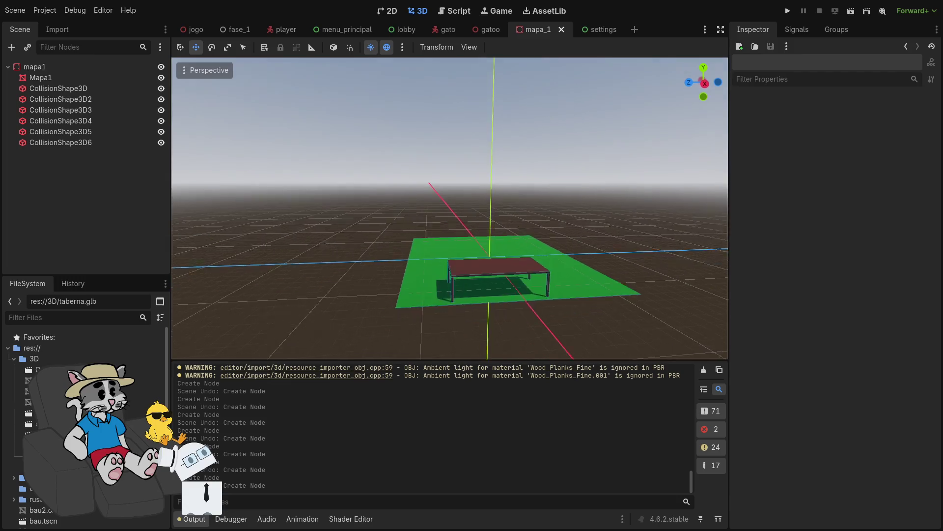
scroll(383, 267, "up", 2)
key("w")
key("s")
scroll(450, 209, "down", 15)
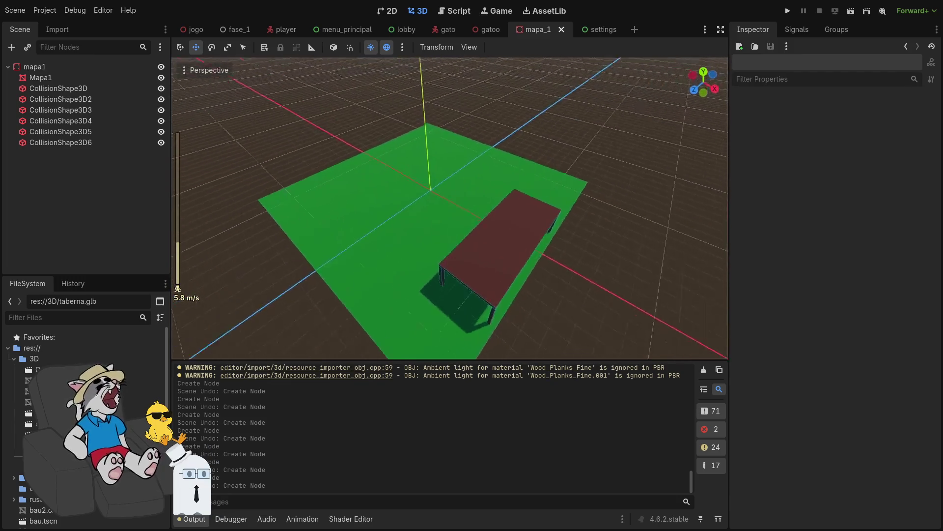
scroll(450, 208, "up", 8)
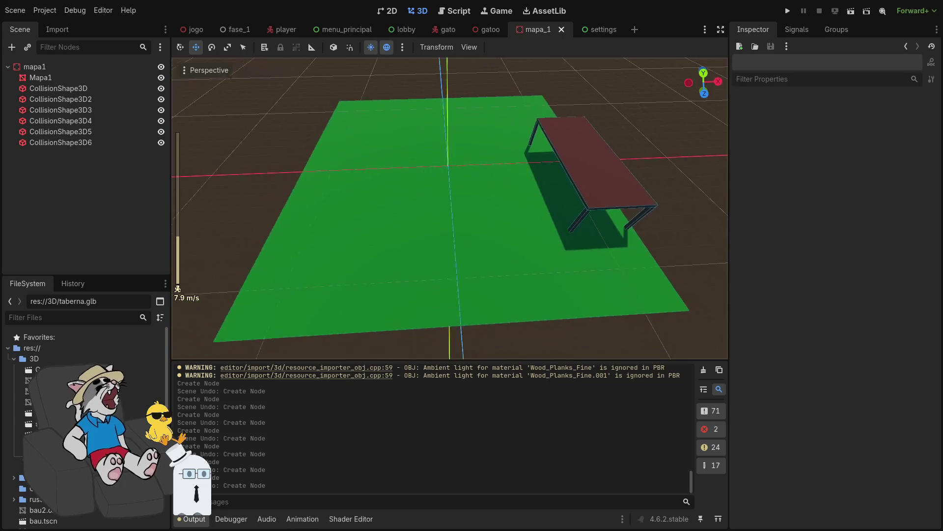
key("s")
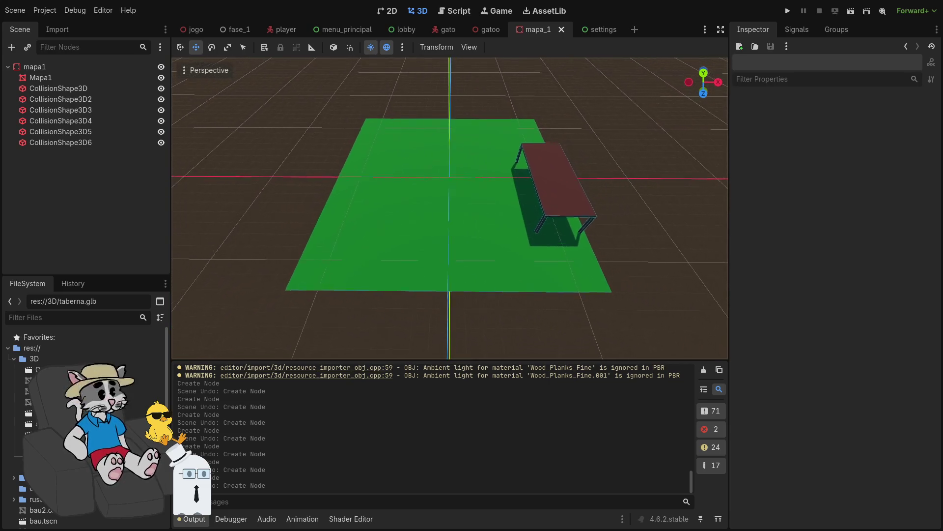
key("w")
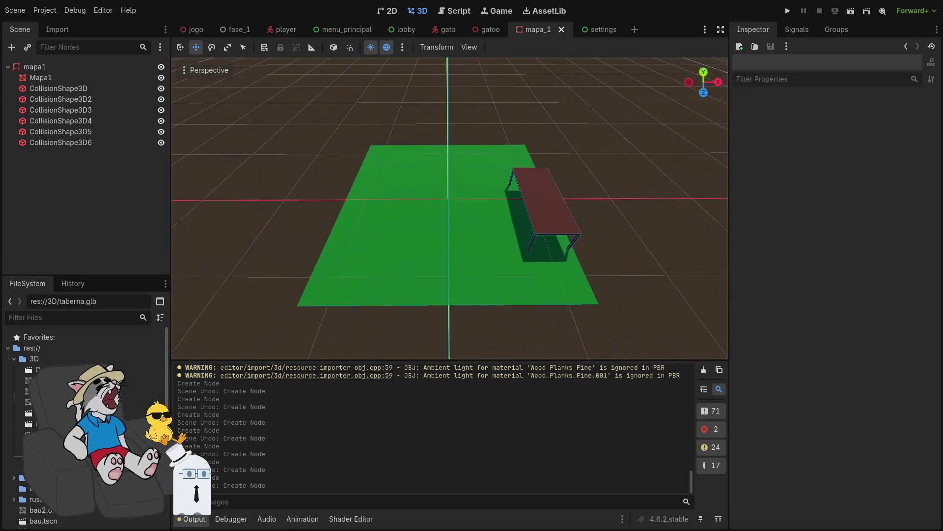
key("s")
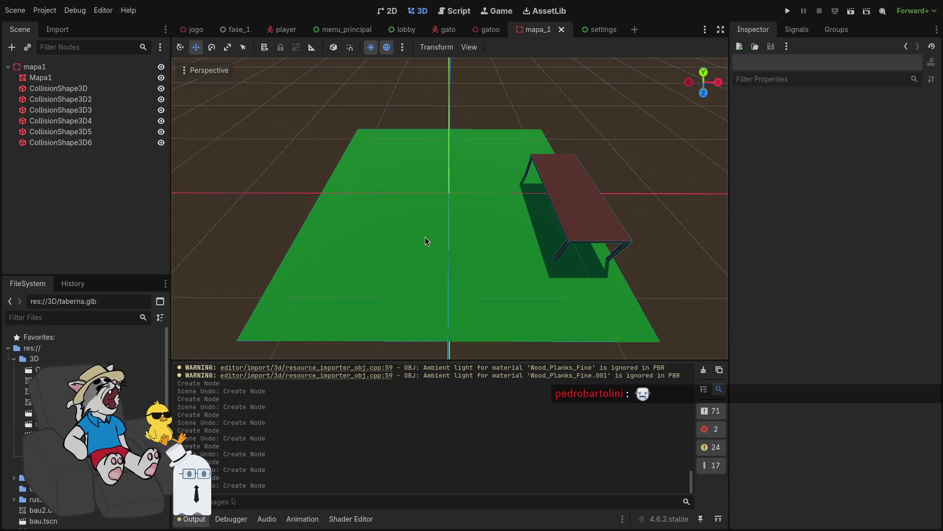
right_click(425, 236)
scroll(449, 209, "up", 2)
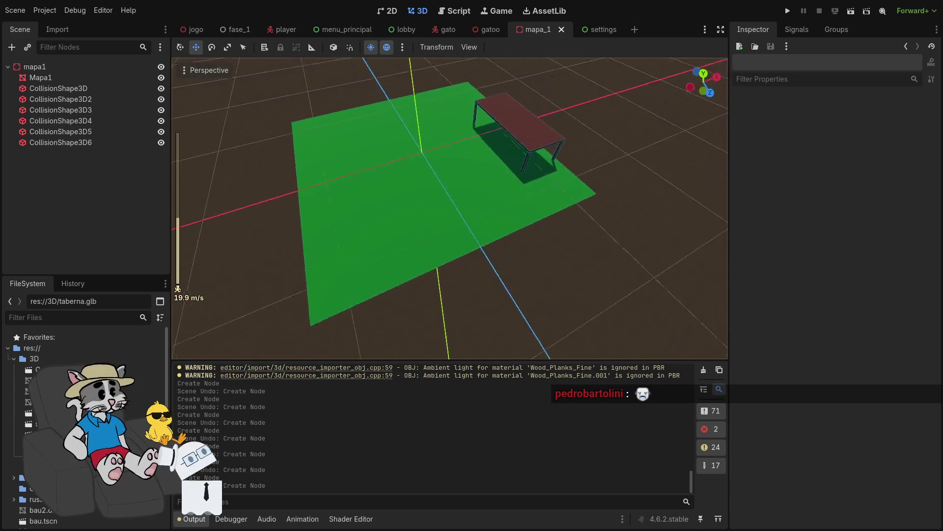
key("d")
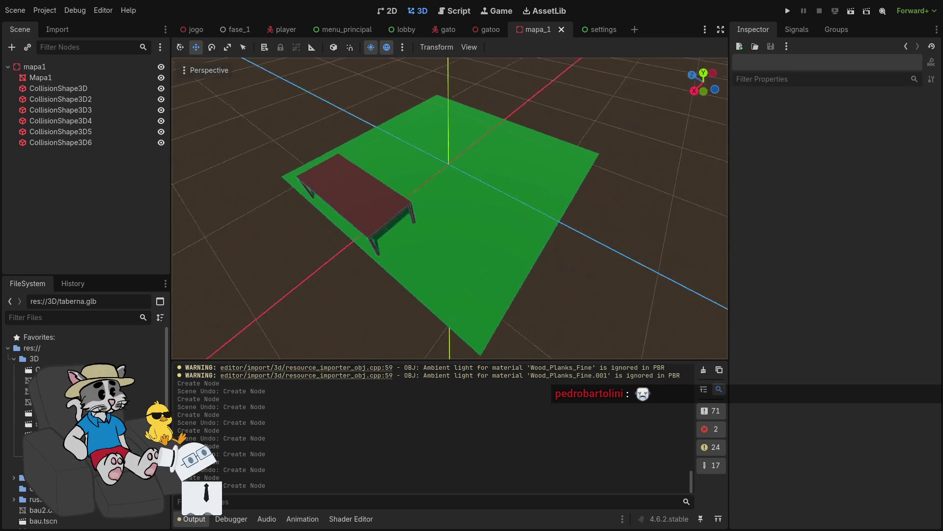
key("d")
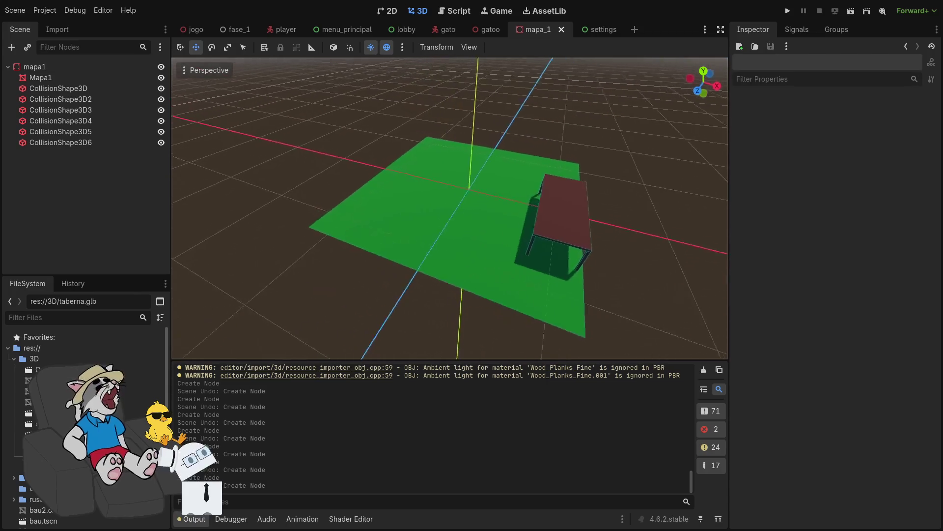
scroll(450, 208, "up", 1)
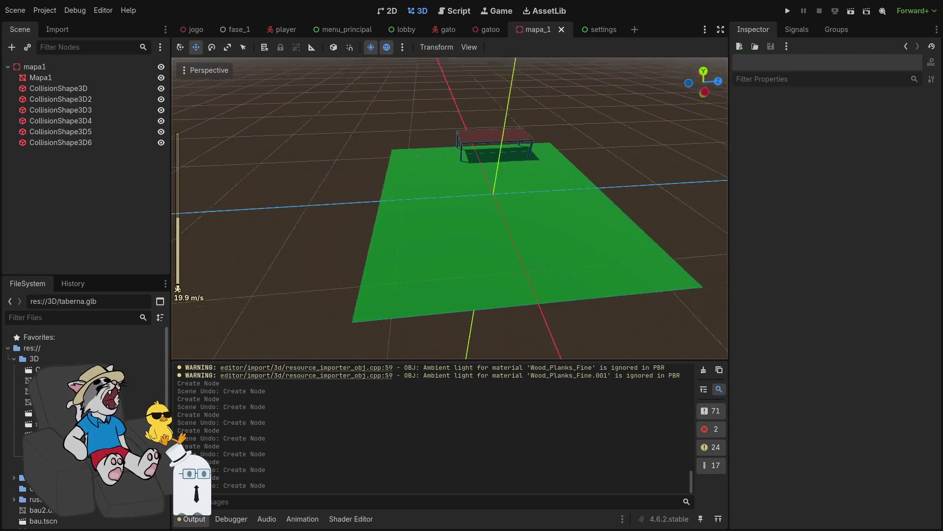
key("d")
key("w")
scroll(449, 208, "down", 5)
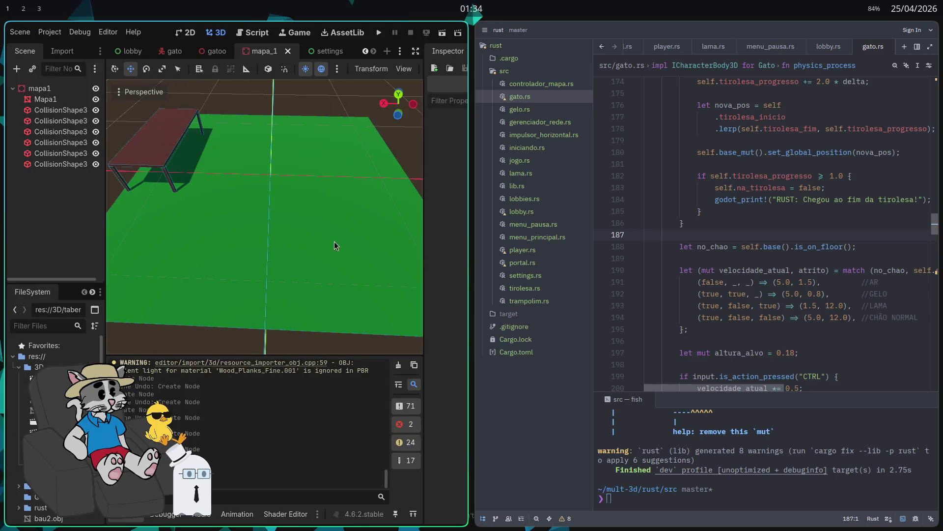
key("super+3")
key("super+space")
type("sync")
key("BackSpace")
key("BackSpace")
key("BackSpace")
type("fi")
key("Return")
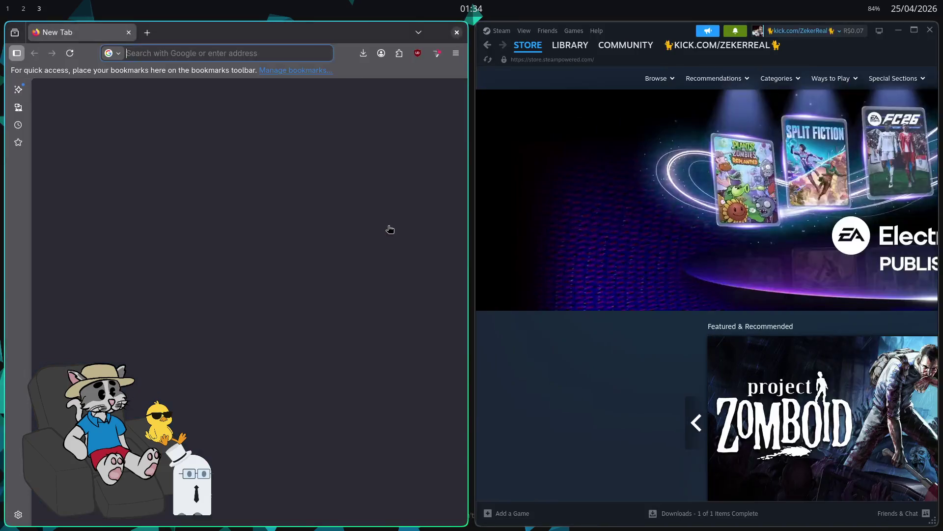
type("local")
key("Return")
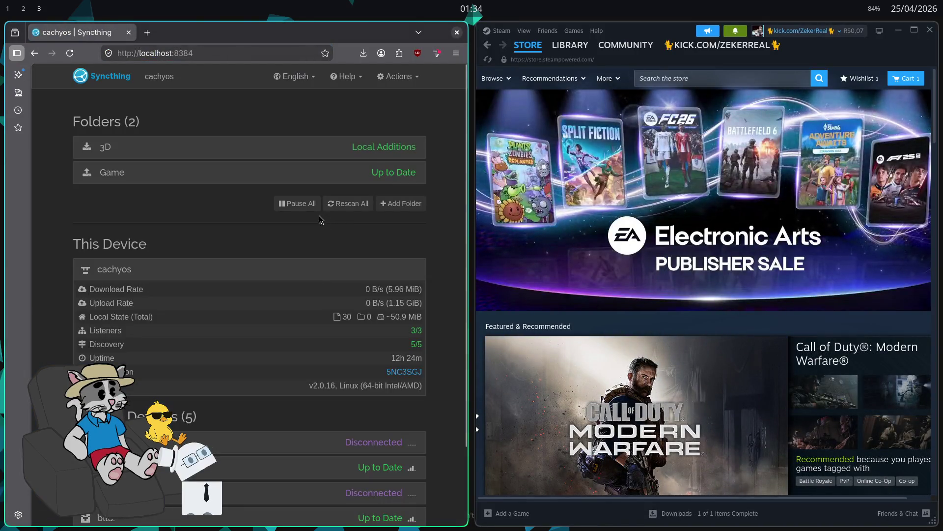
scroll(301, 196, "down", 3)
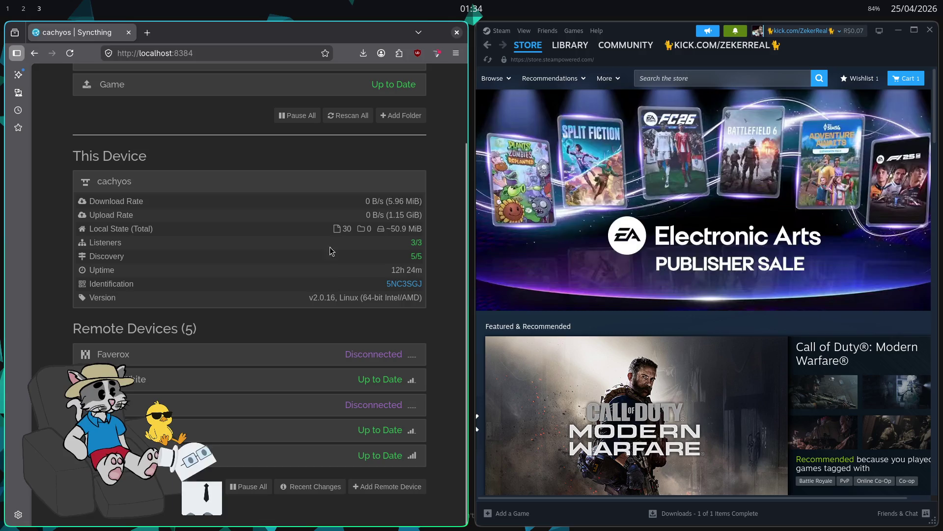
scroll(334, 246, "up", 5)
key("super+1")
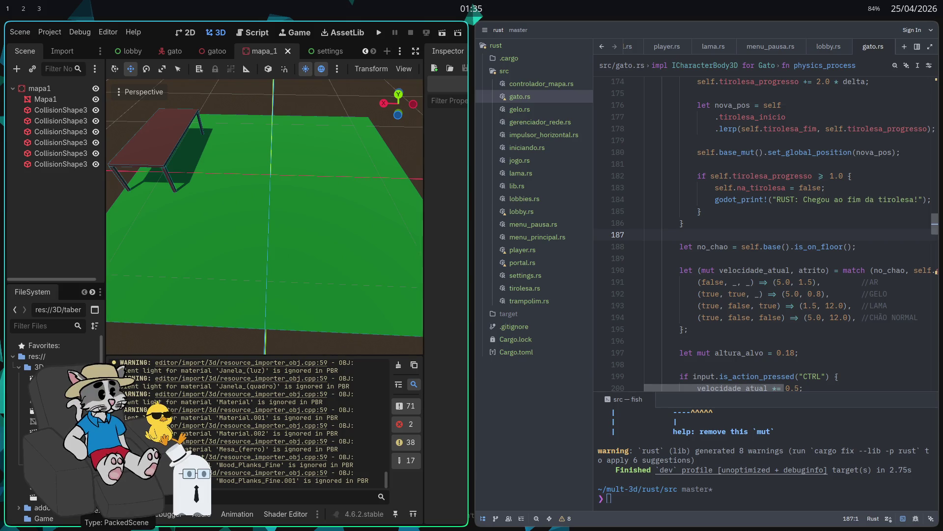
- Remove taberna.blend and taberna.glb from the project's 3D folder
key("Delete")
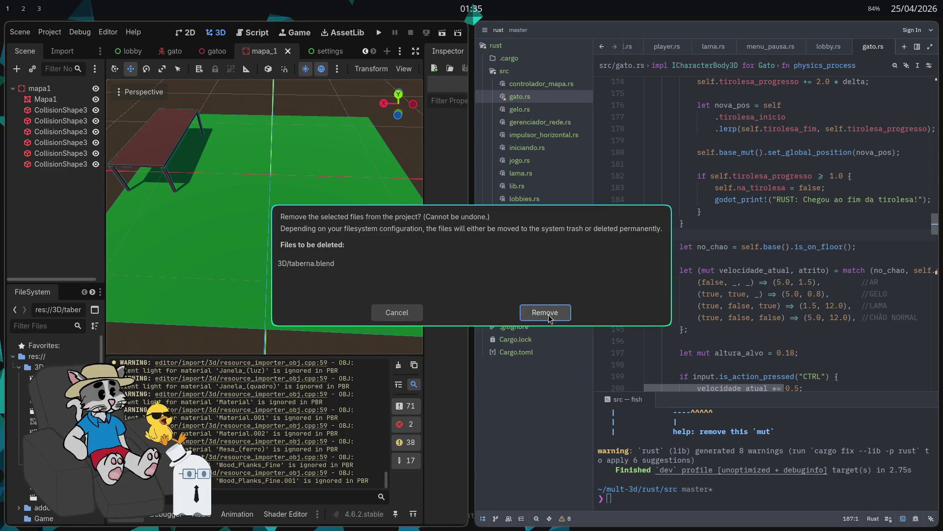
left_click(546, 312)
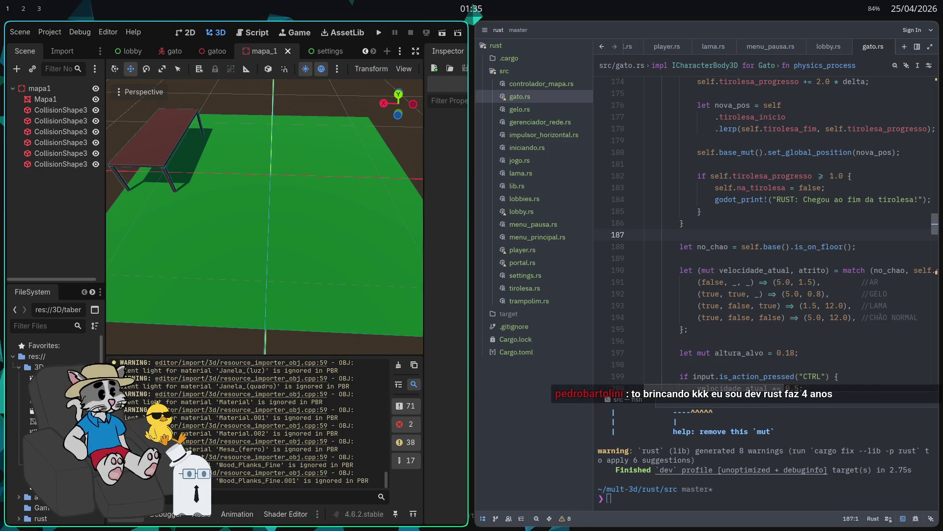
key("Delete")
left_click(545, 315)
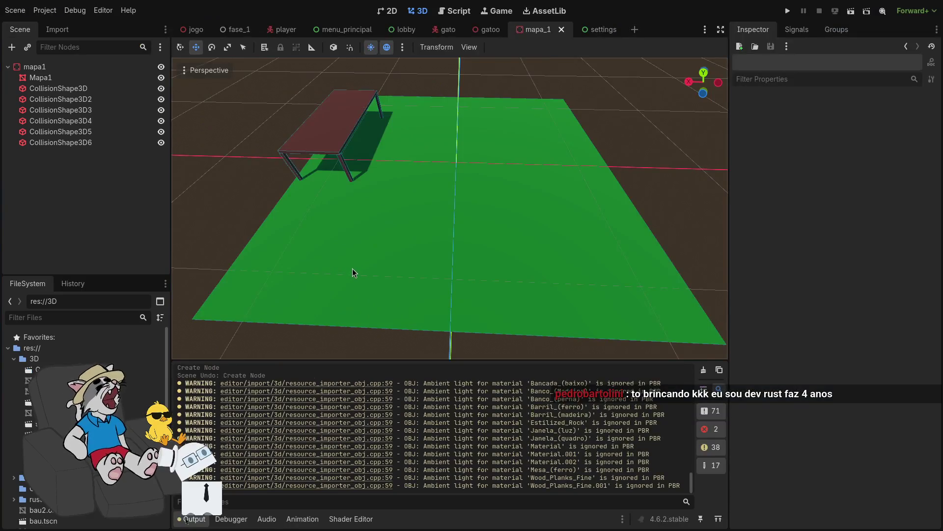
scroll(657, 272, "down", 12)
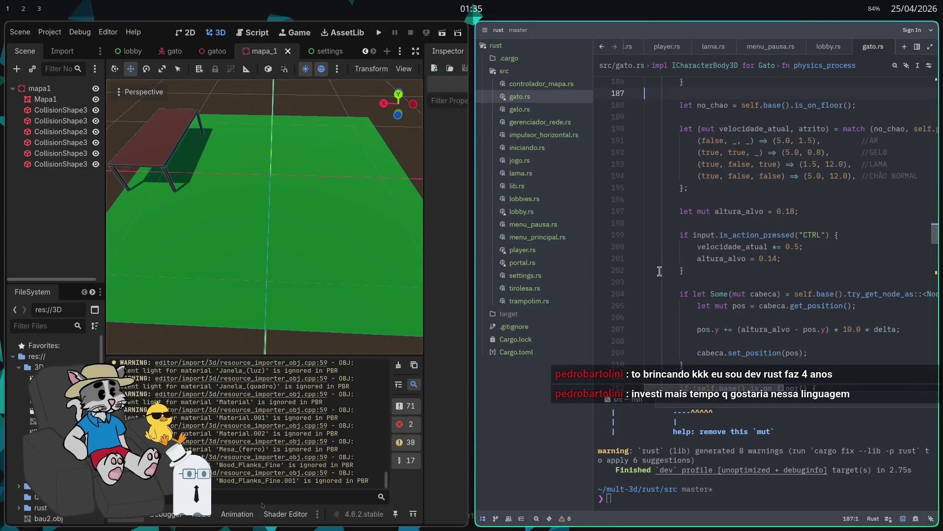
scroll(639, 275, "down", 3)
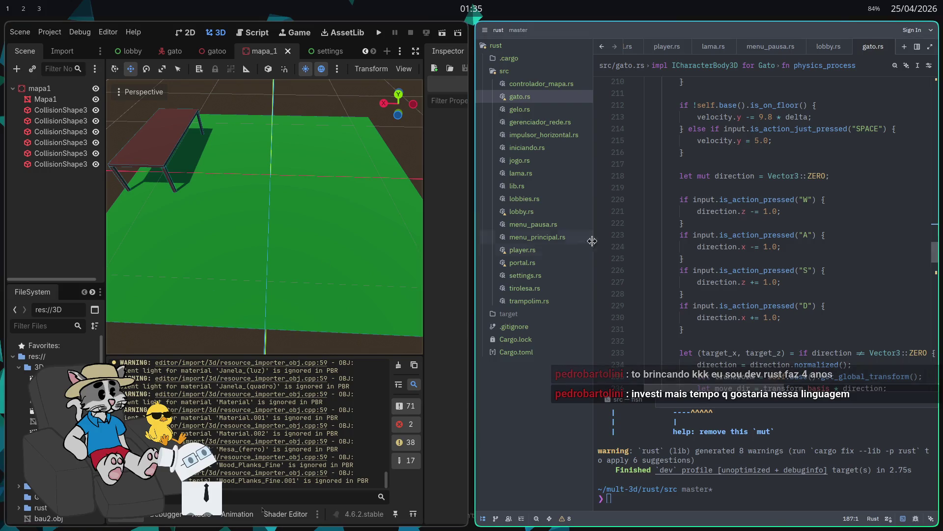
scroll(676, 233, "up", 3)
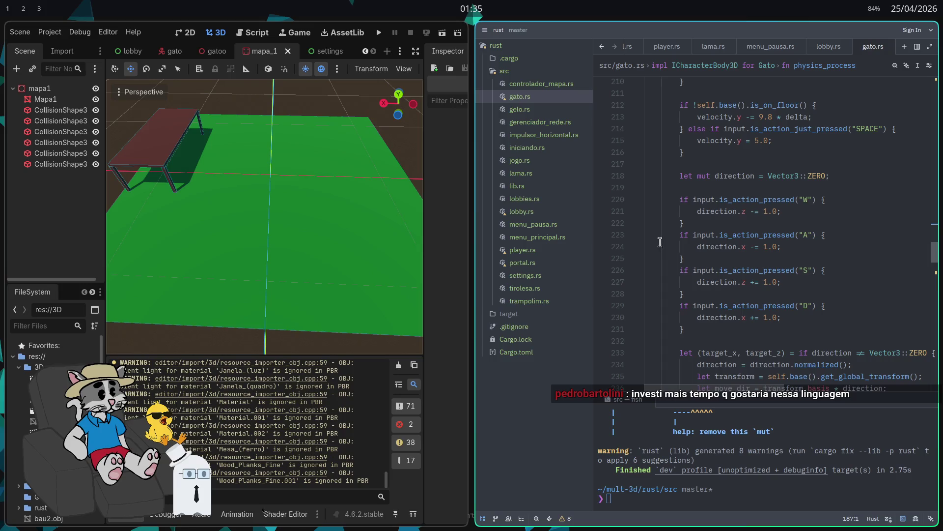
- Maximize Godot, back the camera off the floor, and drag taberna.obj into the mapa_1 scene
key("super+f")
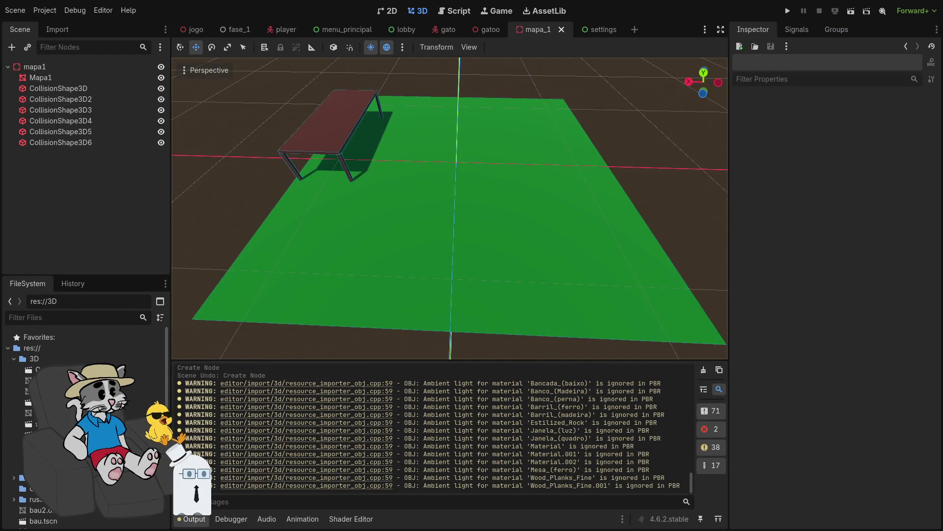
left_click(98, 401)
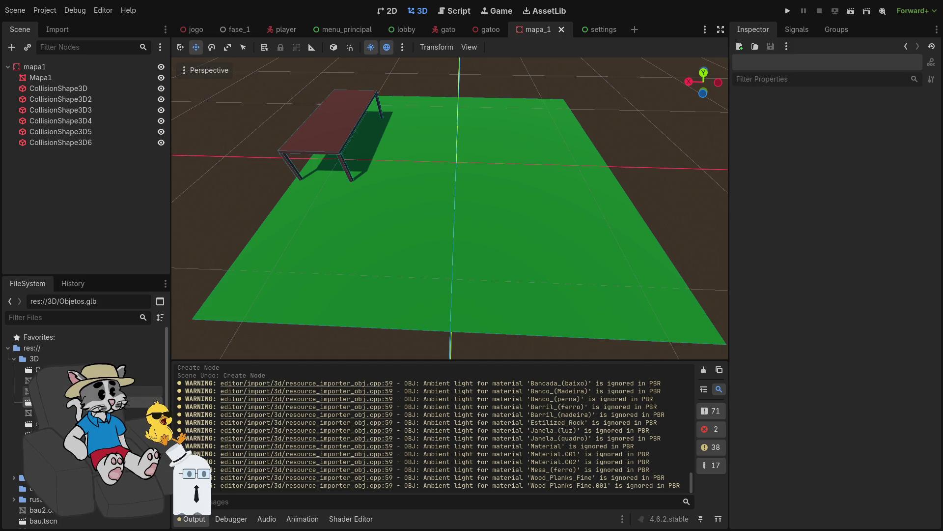
right_click(374, 231)
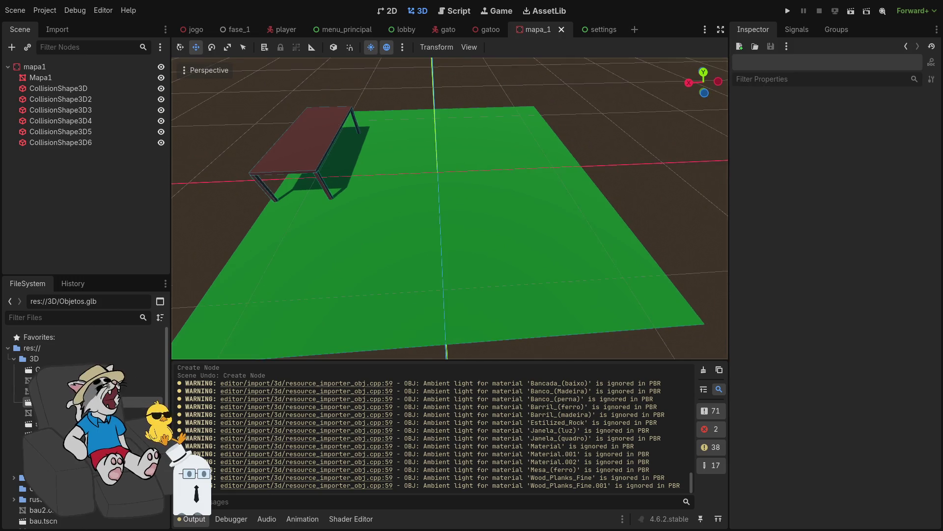
scroll(449, 208, "up", 10)
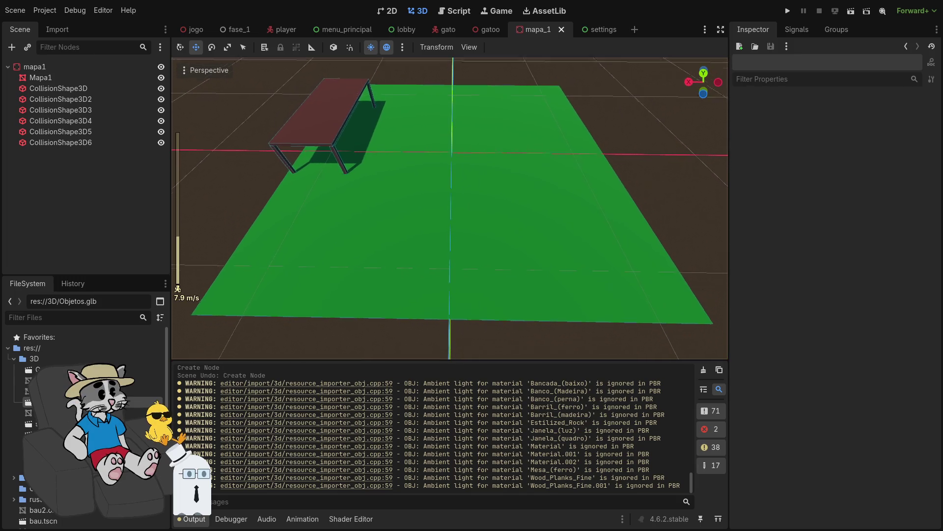
key("s")
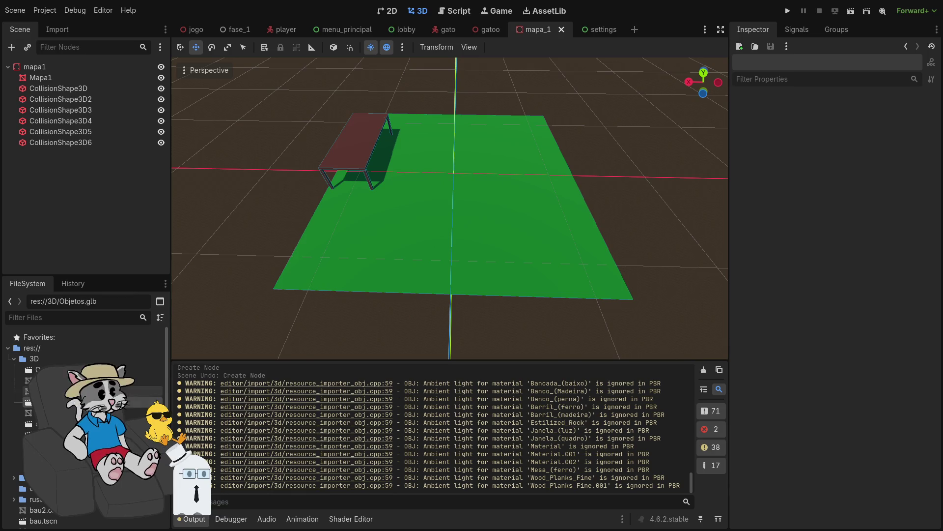
mouse_move(50, 445)
left_mouse_down()
mouse_move(364, 267)
mouse_move(421, 190)
mouse_move(427, 143)
mouse_move(416, 132)
left_mouse_up()
- Fly into the Taberna mesh to inspect its corner shelf, tables and windows
key("w")
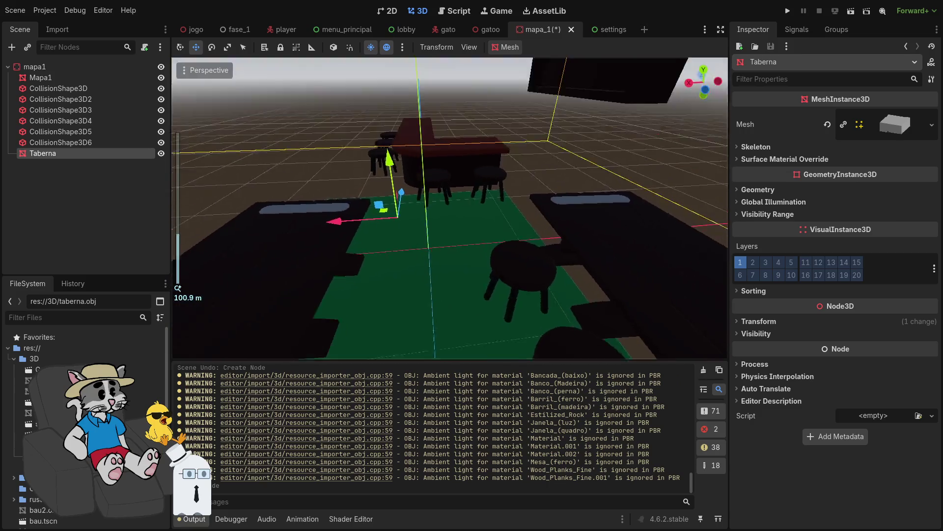
key("s")
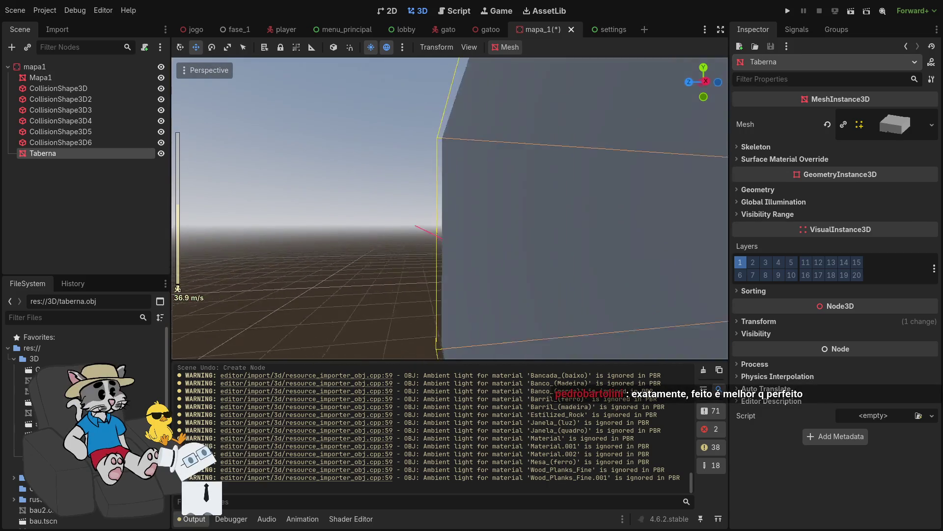
key("s")
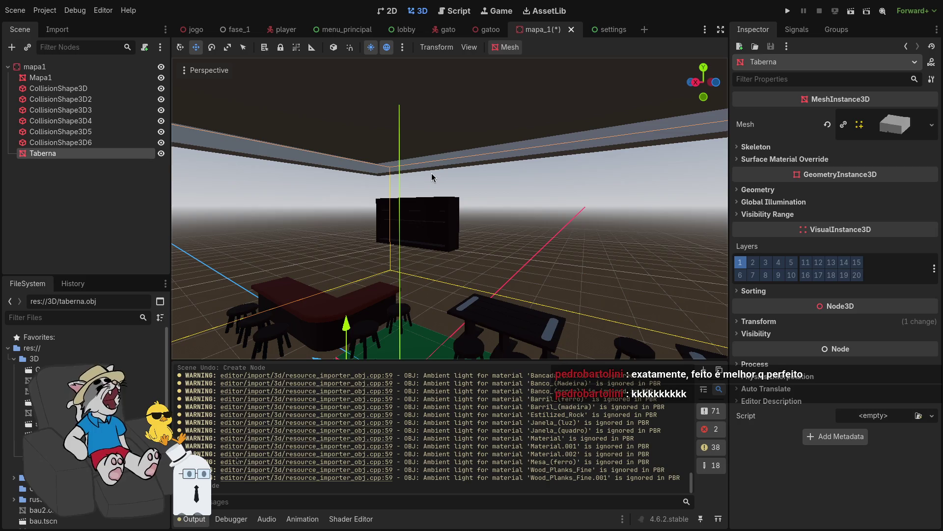
key("w")
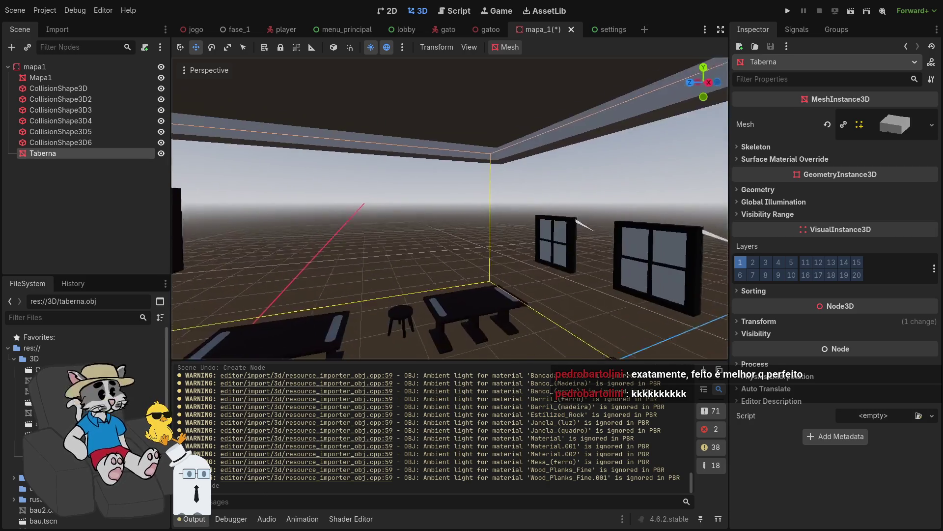
key("s")
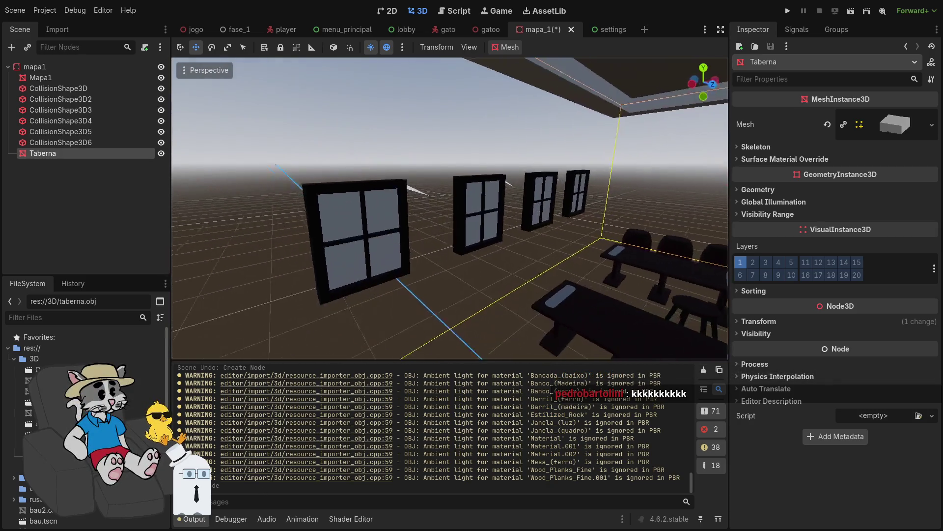
key("w")
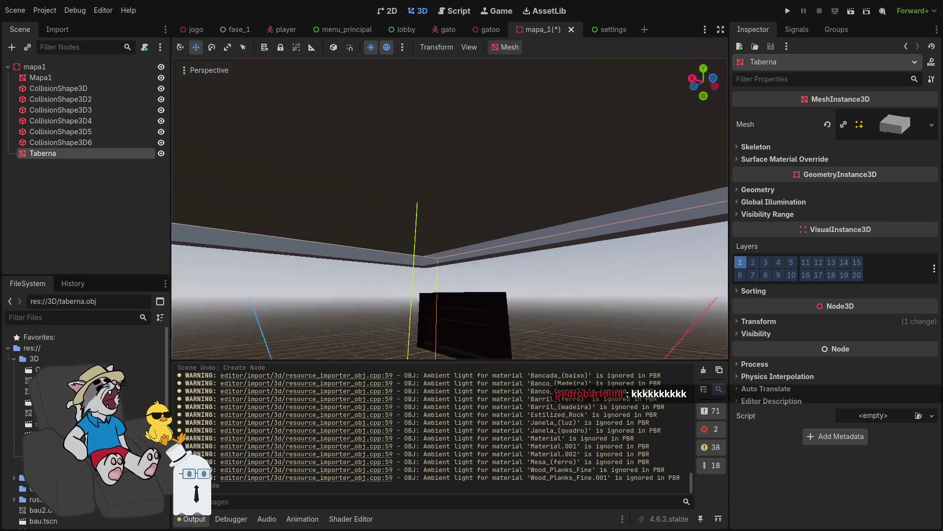
key("s")
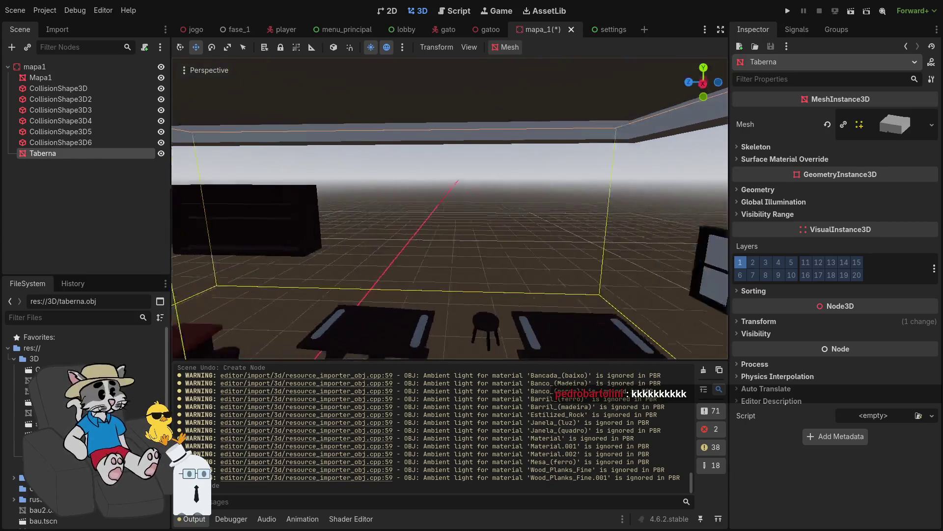
key("w")
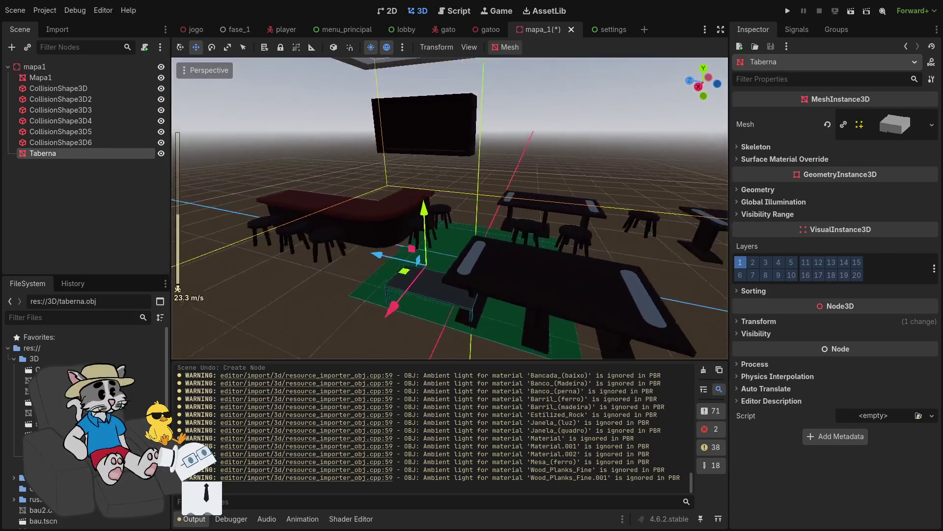
key("w")
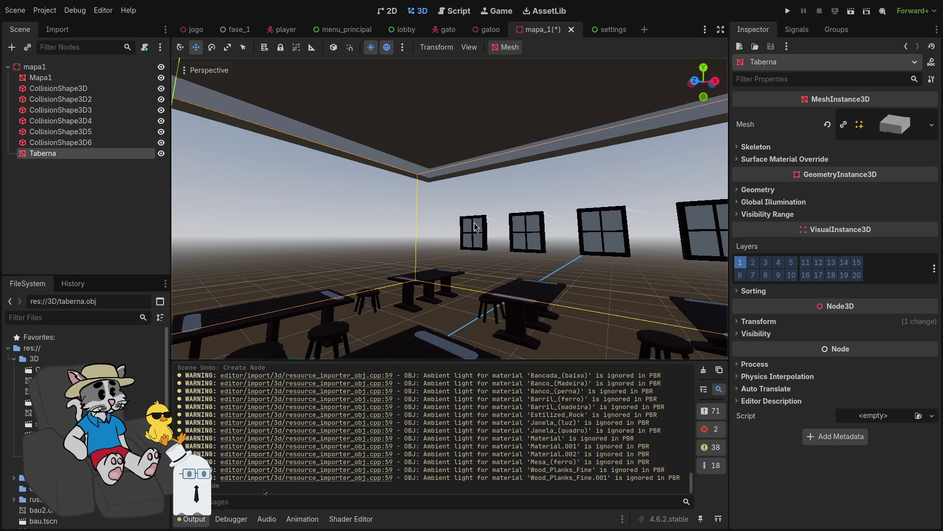
- Fly under the table and up to the ceiling, then back out to view the tavern from outside
key("w")
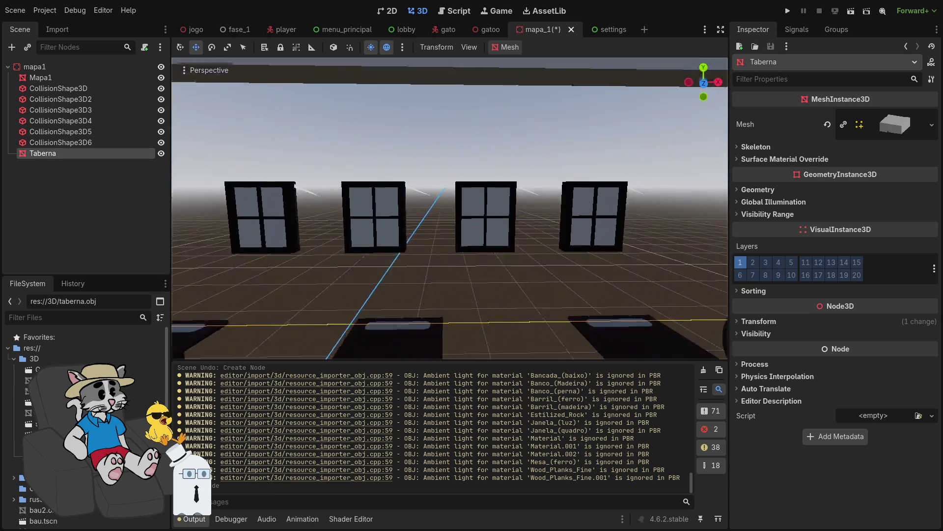
key("w")
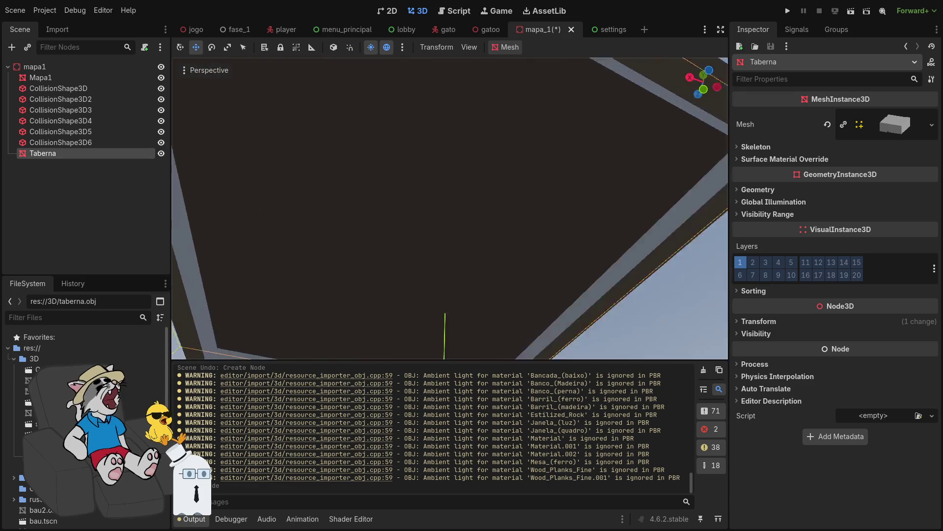
key("w")
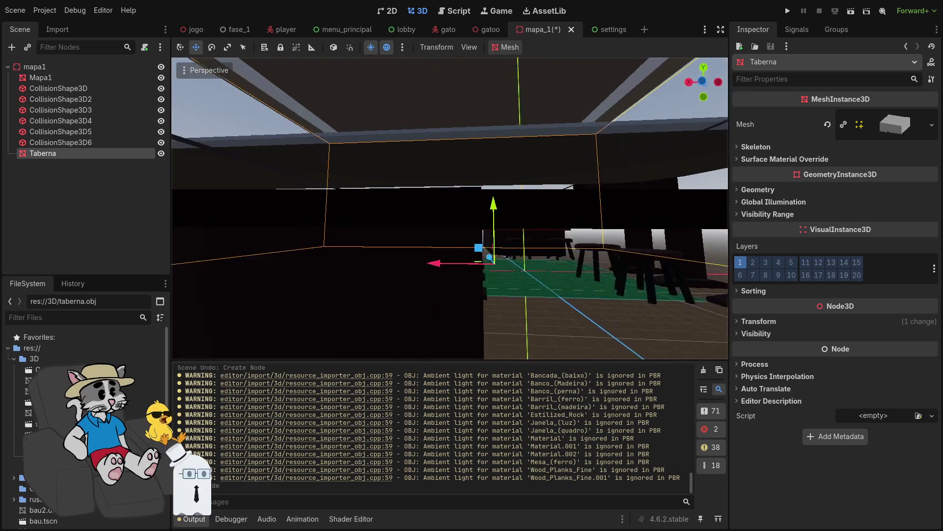
key("w")
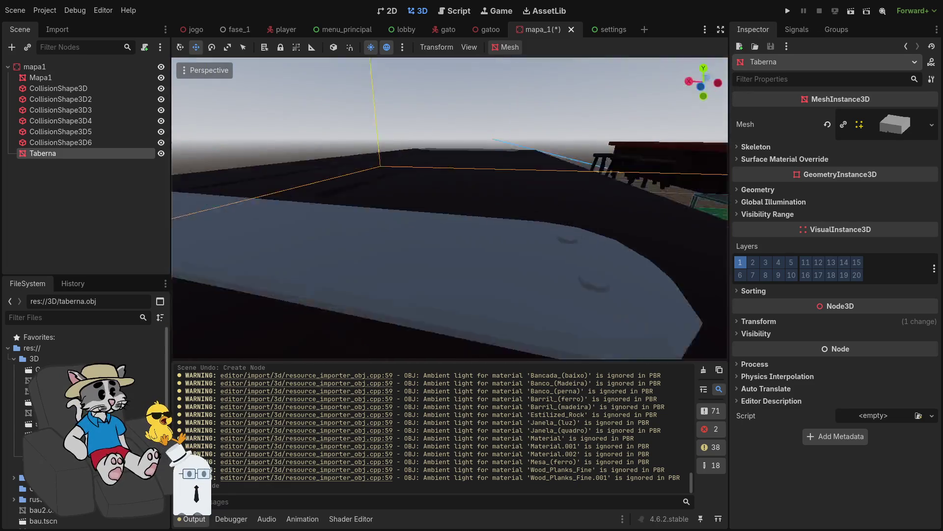
scroll(450, 208, "up", 5)
key("w")
scroll(450, 207, "up", 4)
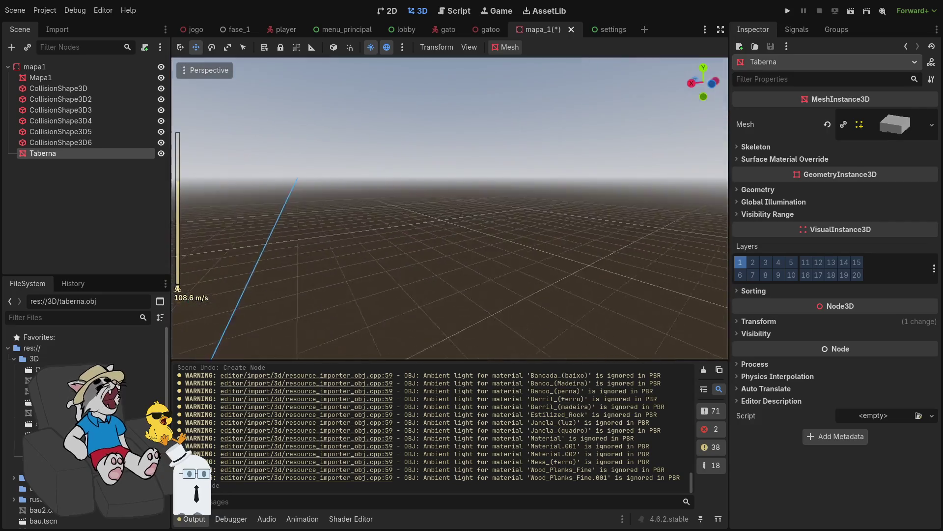
key("s")
scroll(449, 208, "up", 5)
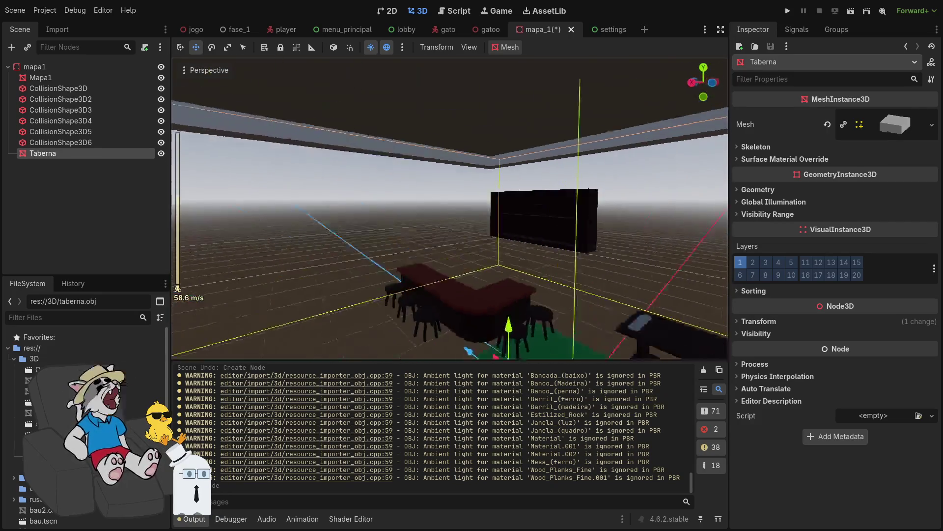
key("w")
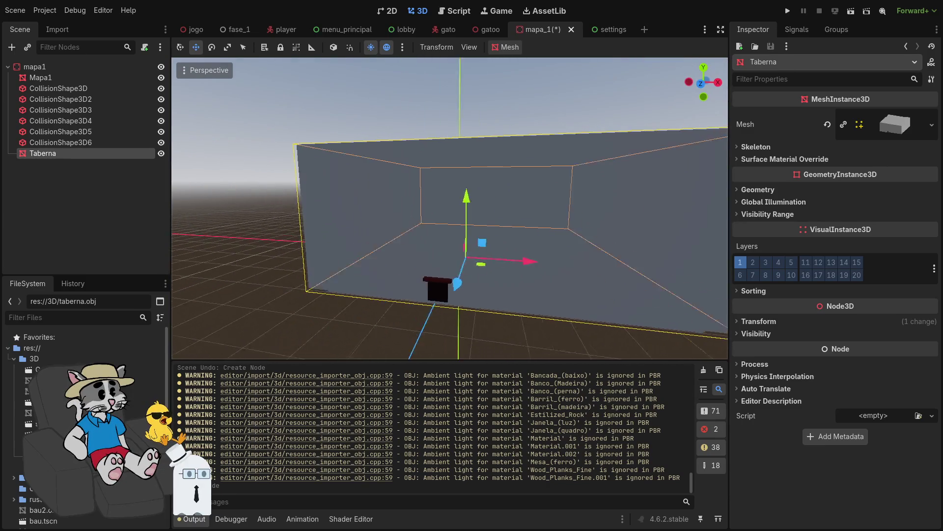
- Circle the tavern's right side and fly through the wall toward the tables and windows
key("s")
key("d")
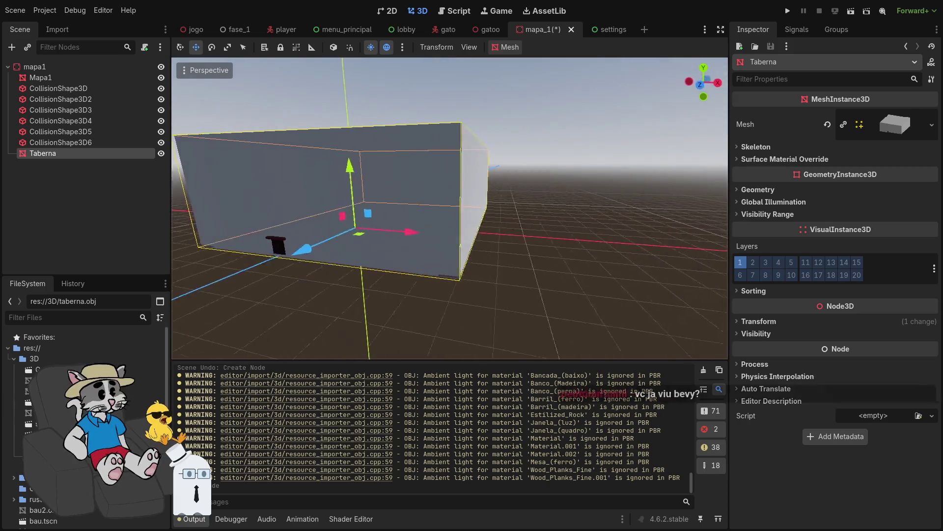
key("w")
scroll(449, 208, "up", 3)
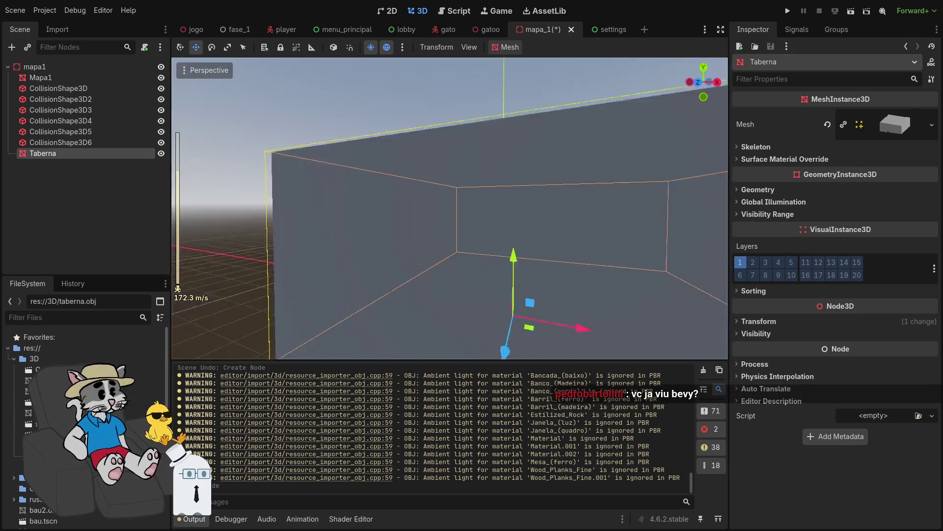
scroll(450, 208, "down", 20)
key("w")
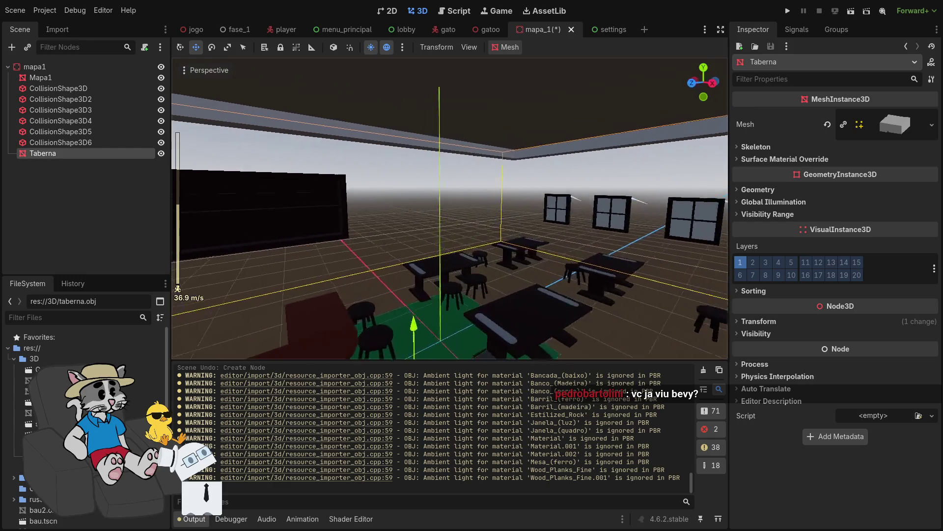
key("w")
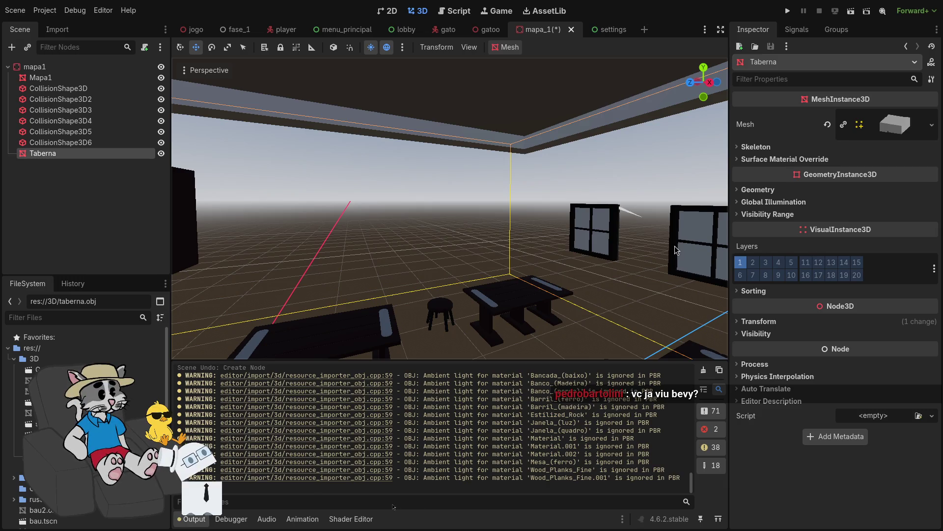
- Tour the bar counter, stools and window wall, then switch to the browser workspace
key("s")
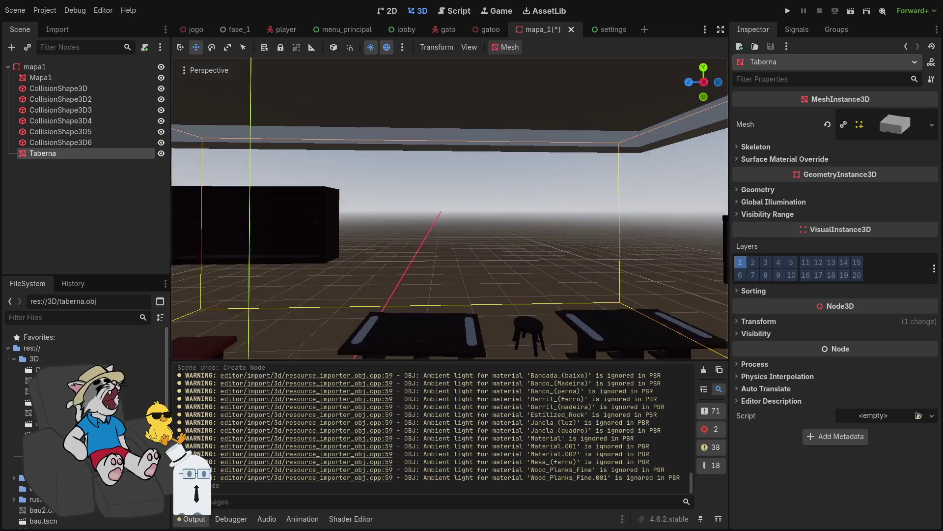
key("d")
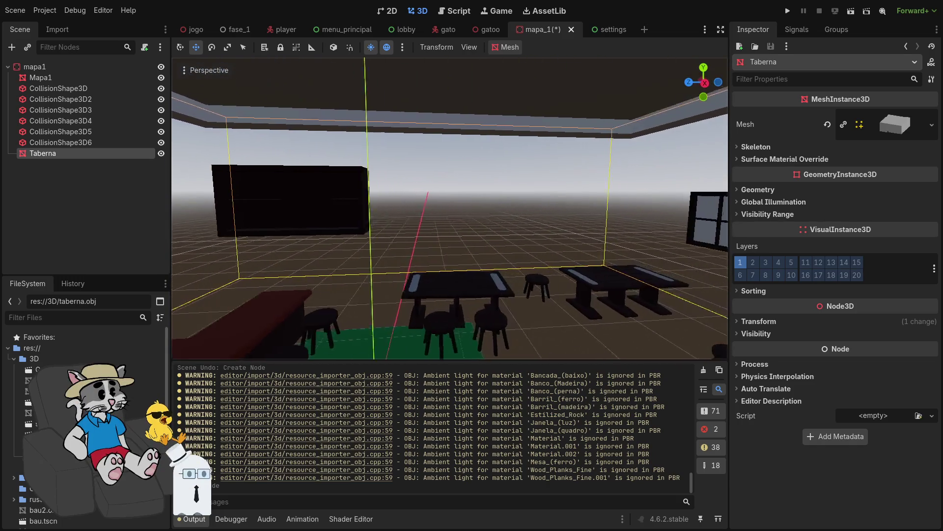
key("w")
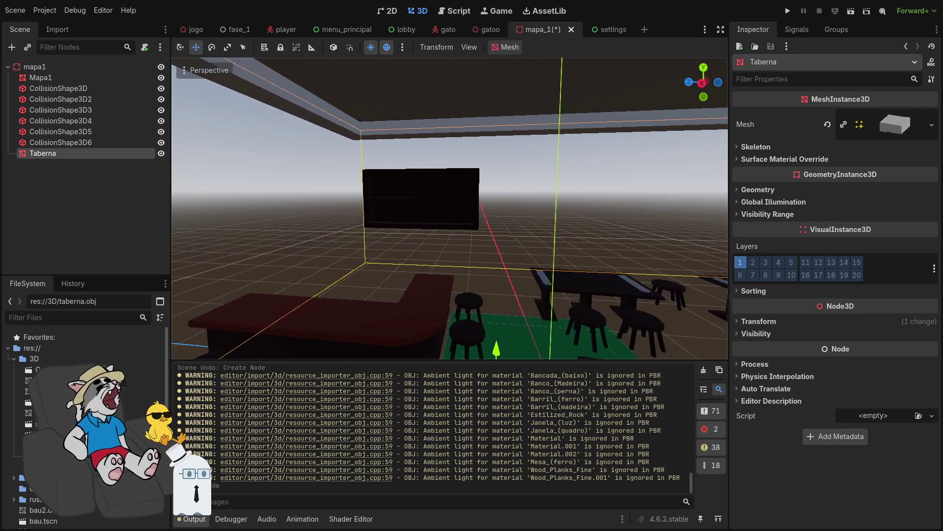
key("w")
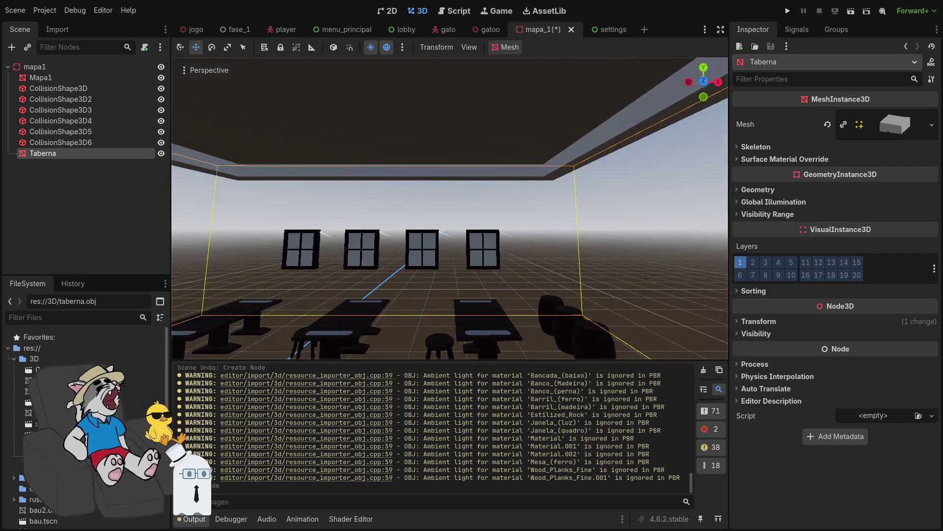
key("w")
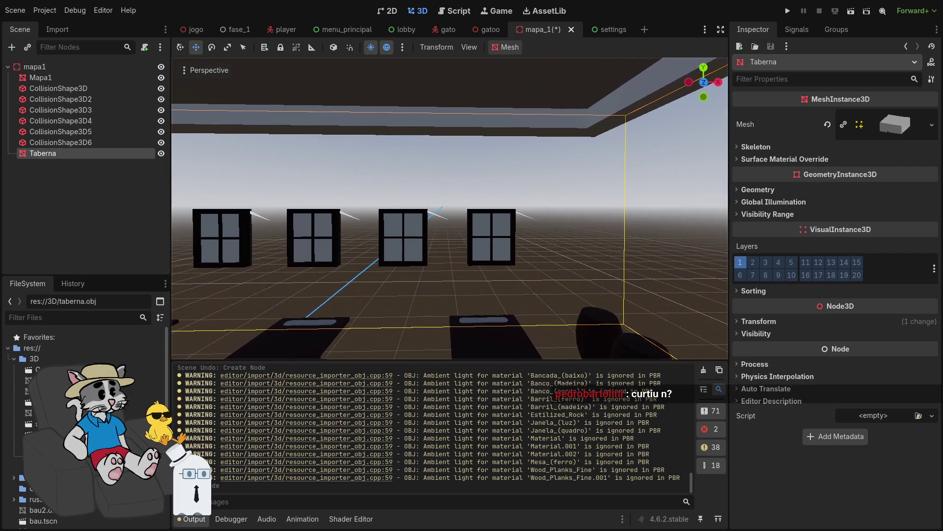
key("s")
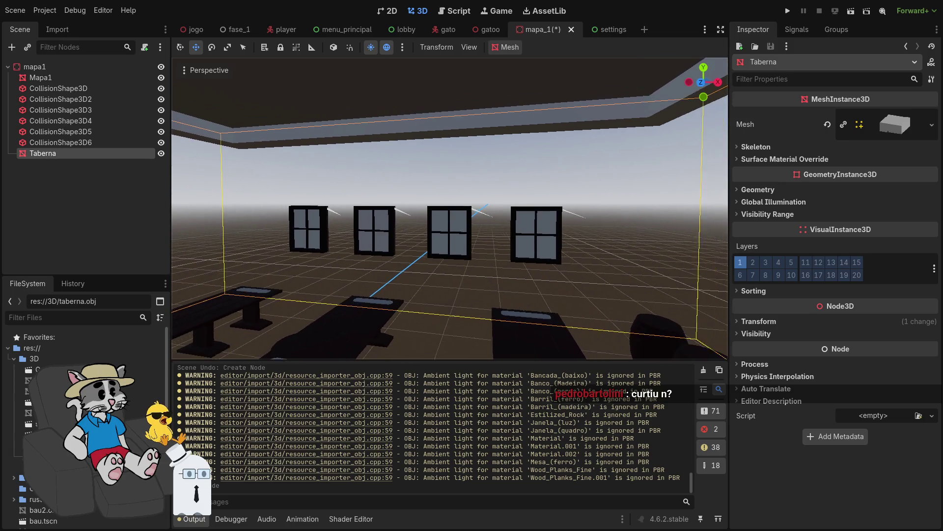
key("s")
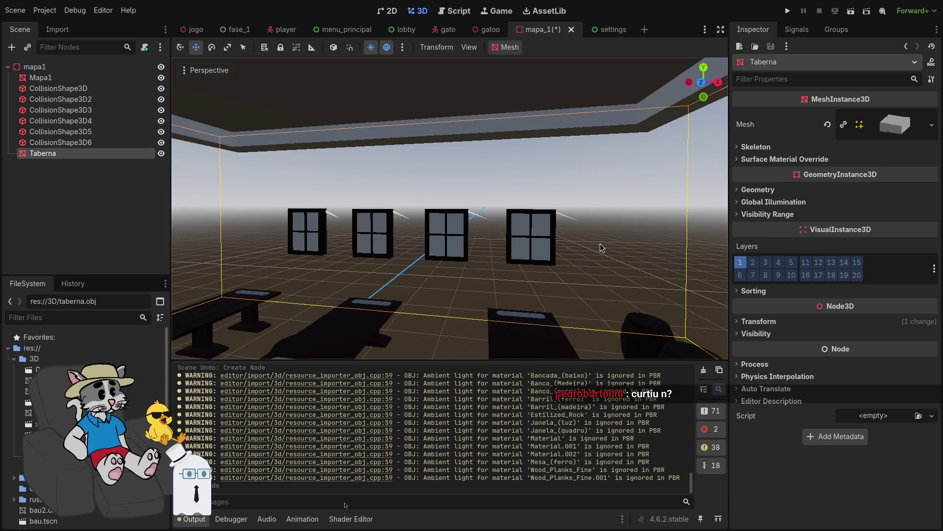
key("a")
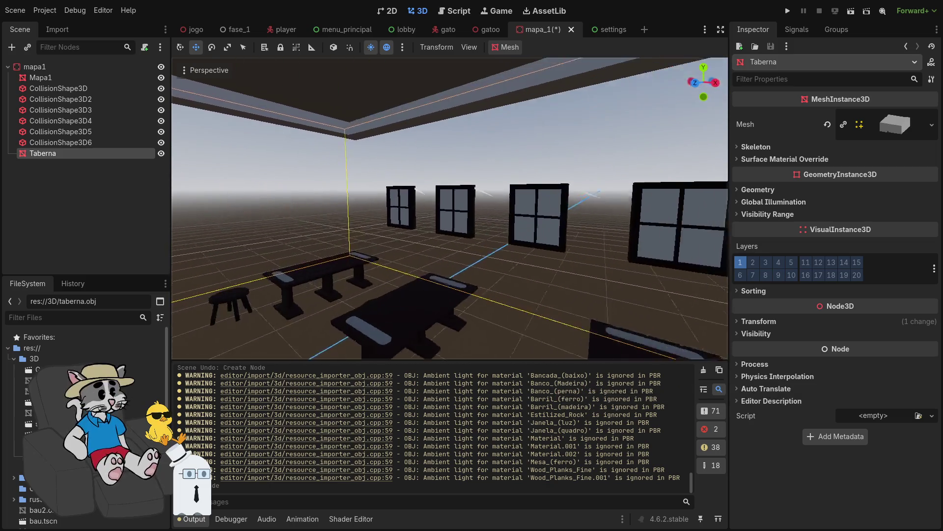
key("a")
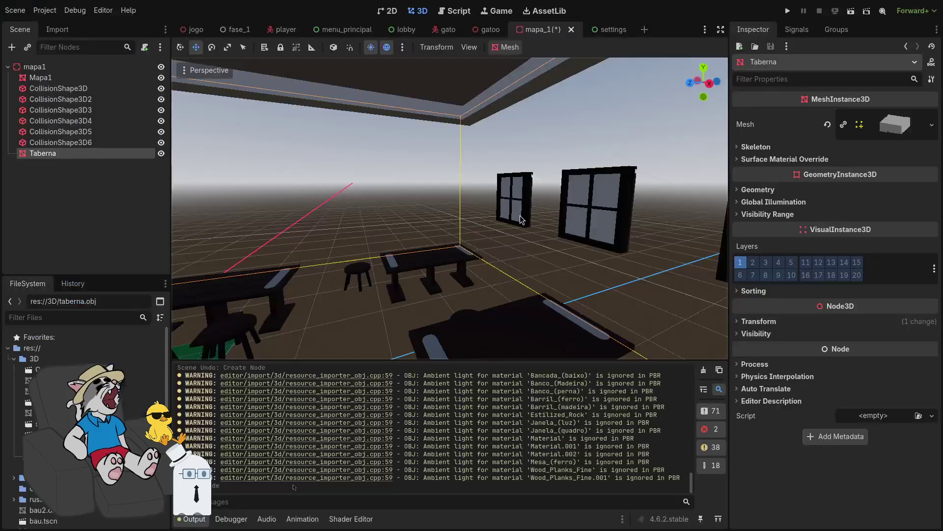
key("super+2")
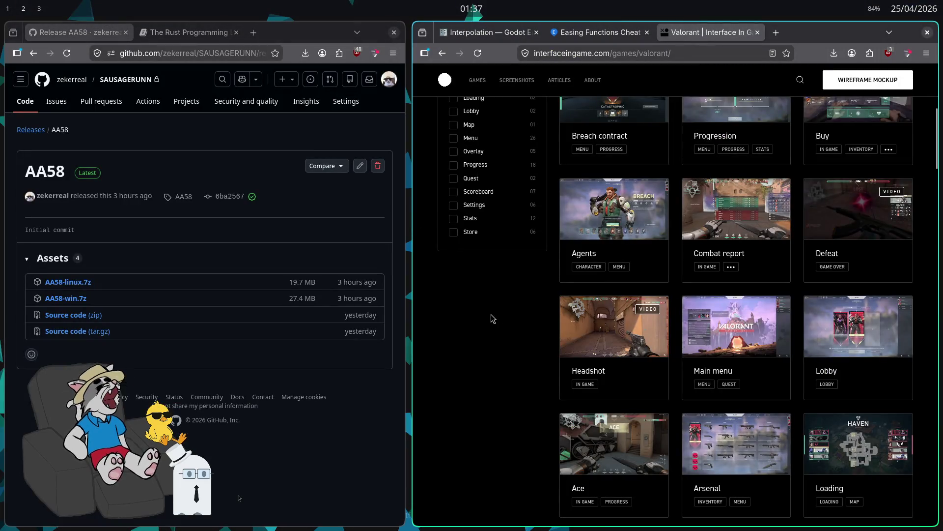
- Search 'bevy' in a new fullscreen private Firefox window and open the Bevy Engine site
key("ctrl+shift+p")
type("bevy")
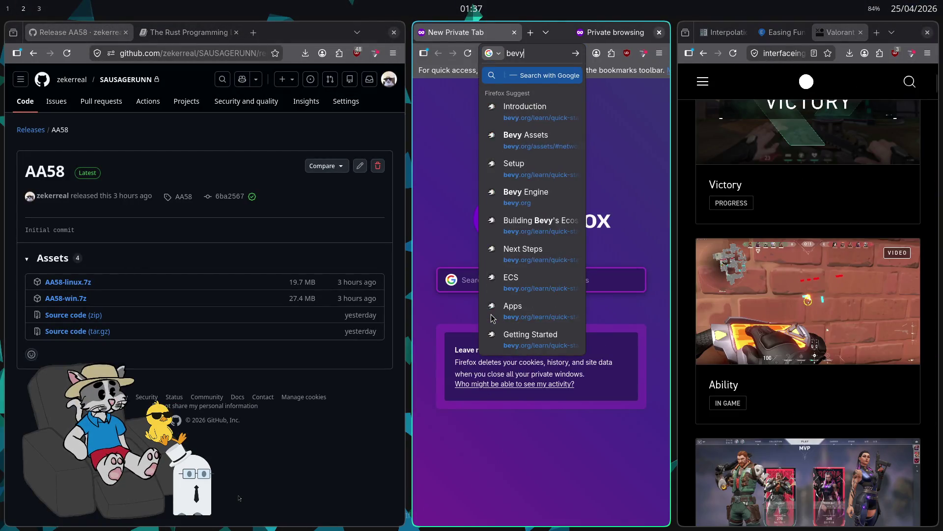
key("Return")
key("F11")
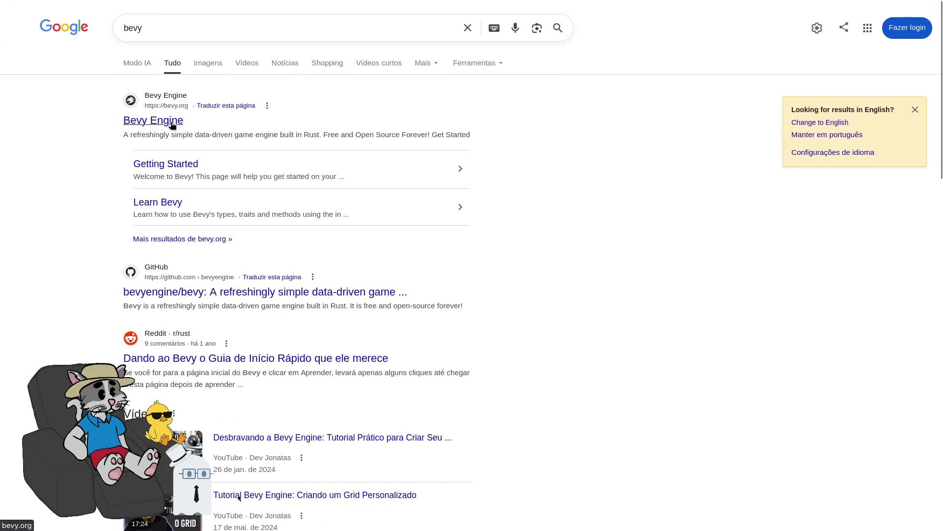
left_click(173, 127)
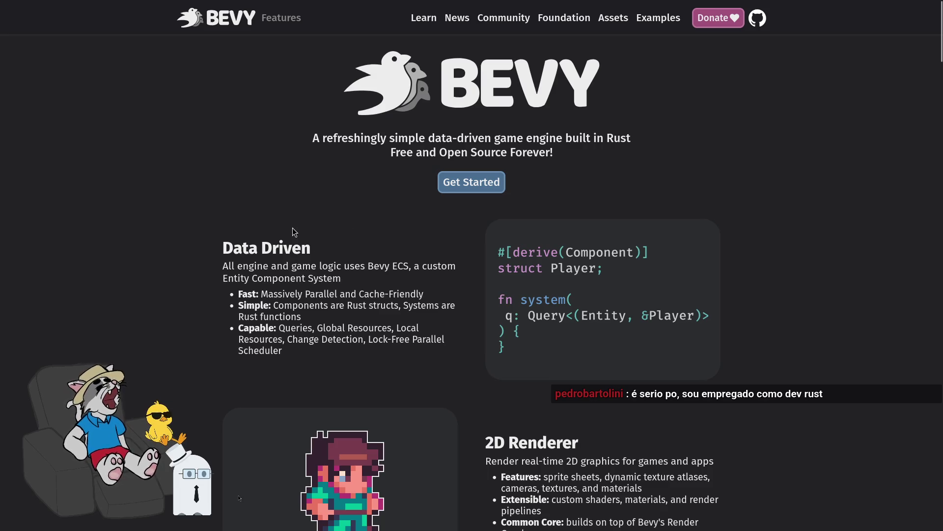
- Browse the Bevy homepage and open the Get Started quick start guide
scroll(294, 232, "down", 10)
scroll(346, 203, "down", 20)
scroll(363, 177, "up", 6)
scroll(371, 204, "up", 4)
scroll(370, 206, "up", 20)
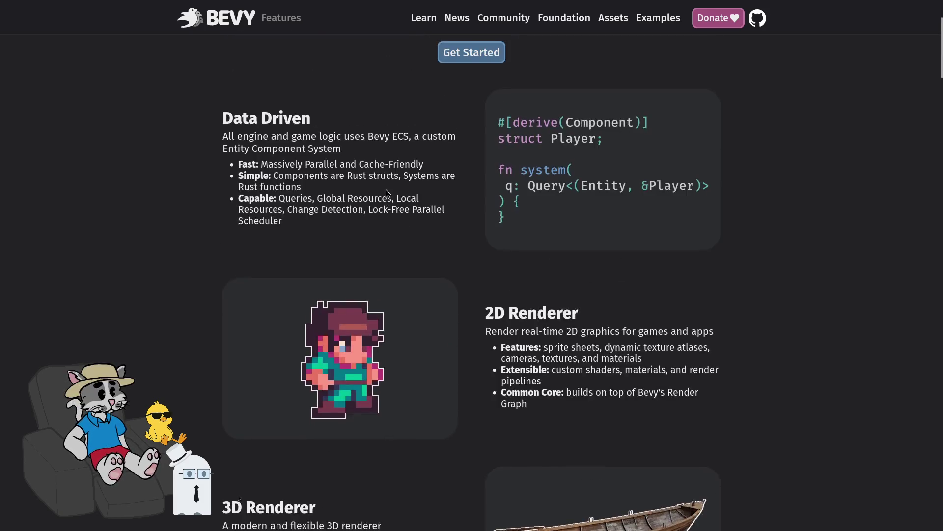
scroll(387, 190, "up", 3)
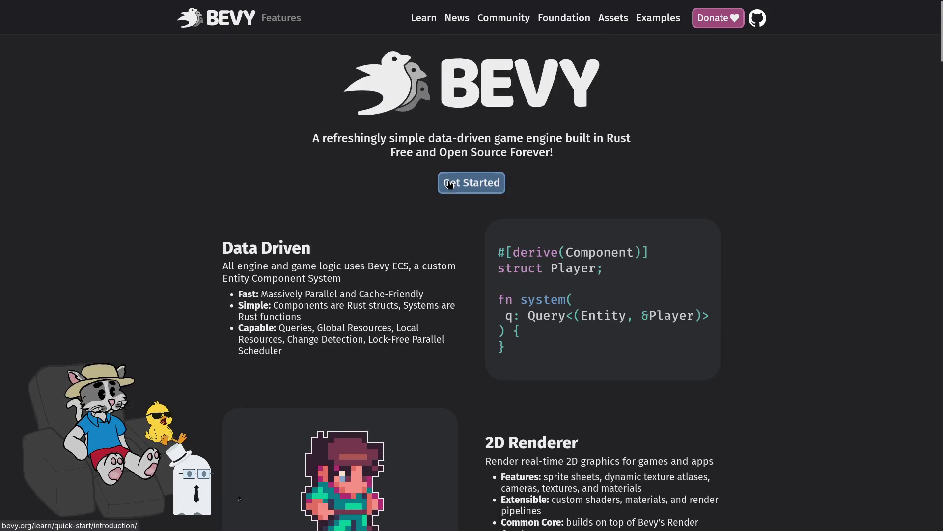
left_click(450, 184)
- Scroll to the Stability Warning and highlight its Godot Engine recommendation
scroll(351, 244, "down", 6)
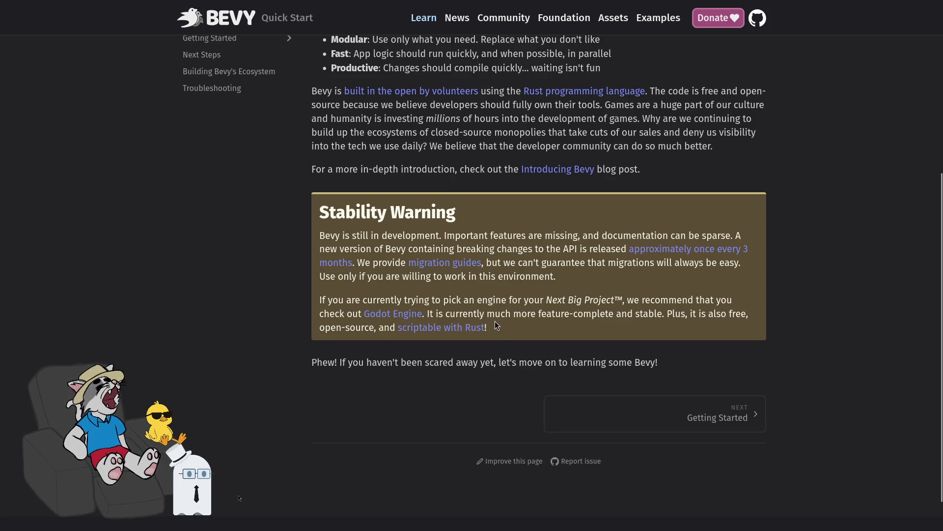
left_click_drag(362, 314, 431, 315)
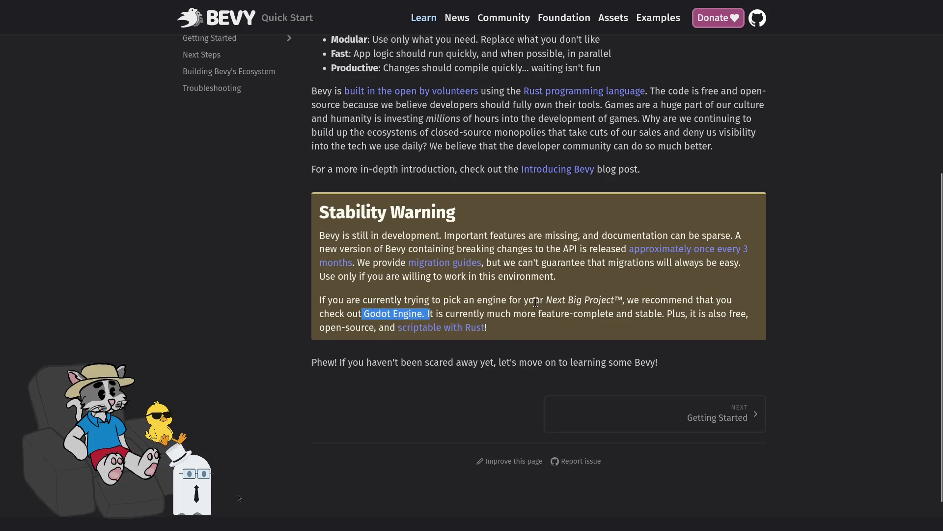
left_click(547, 296)
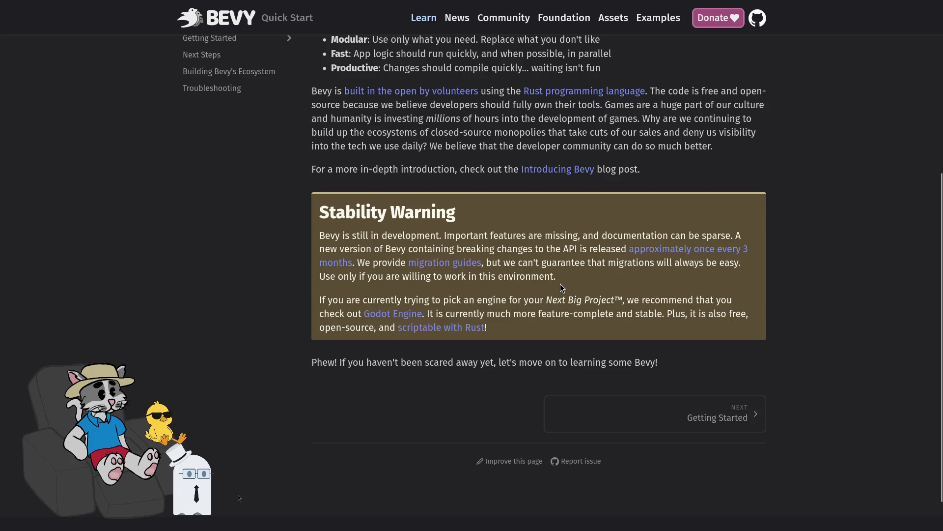
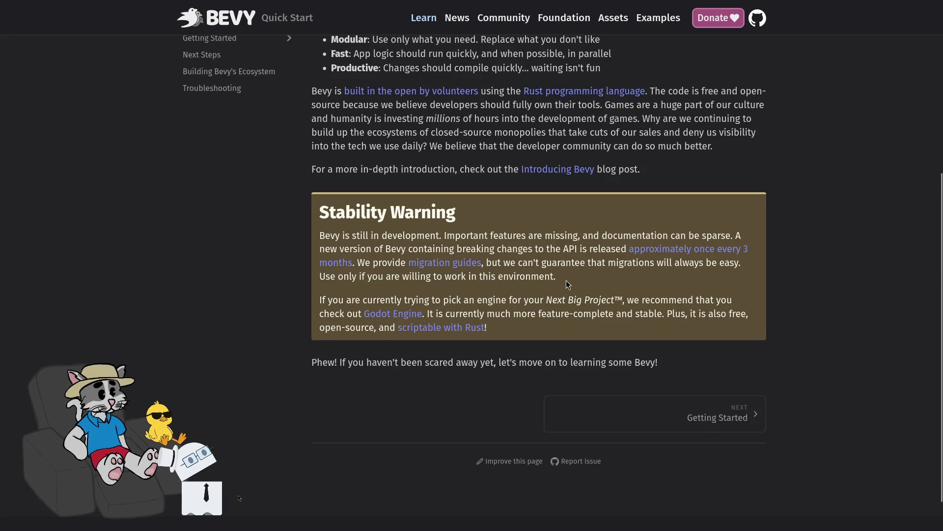
- Read through the Bevy Introduction page in Firefox
scroll(560, 283, "down", 2)
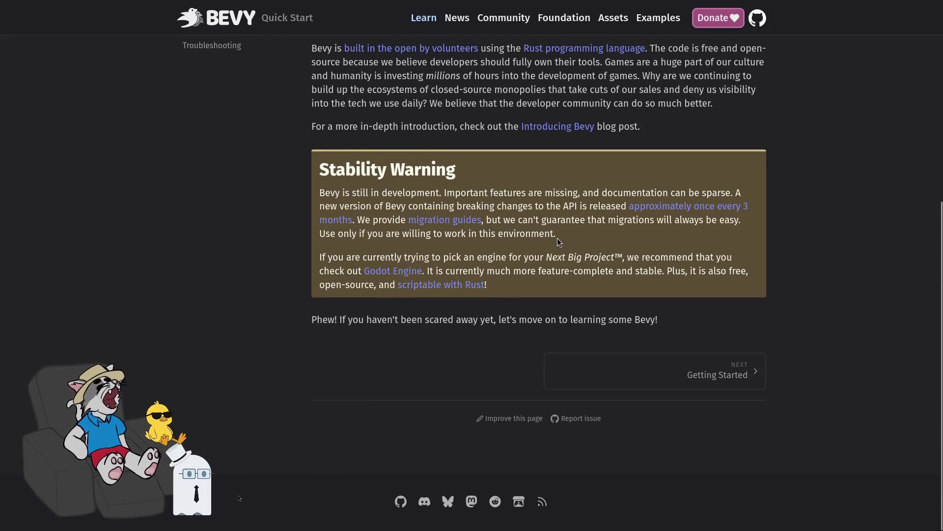
scroll(558, 238, "up", 1)
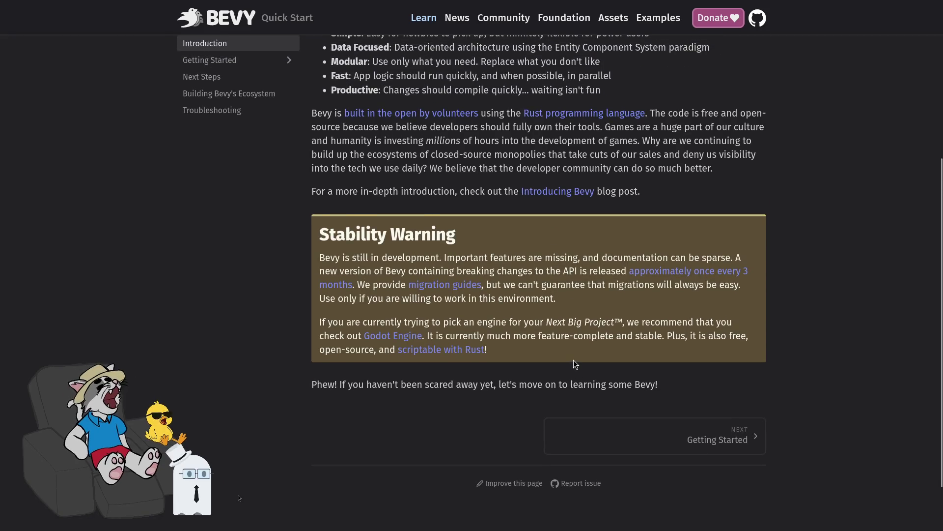
scroll(573, 360, "up", 1)
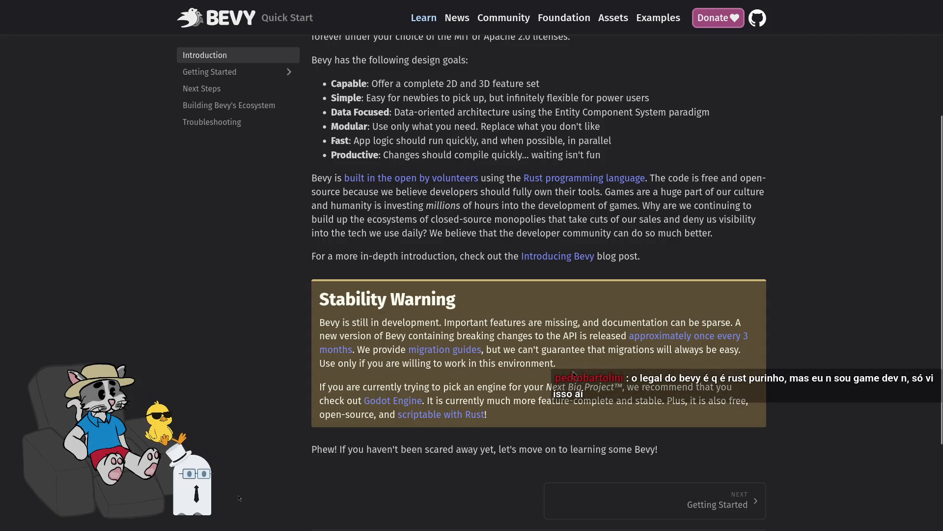
scroll(577, 374, "up", 2)
scroll(578, 365, "up", 2)
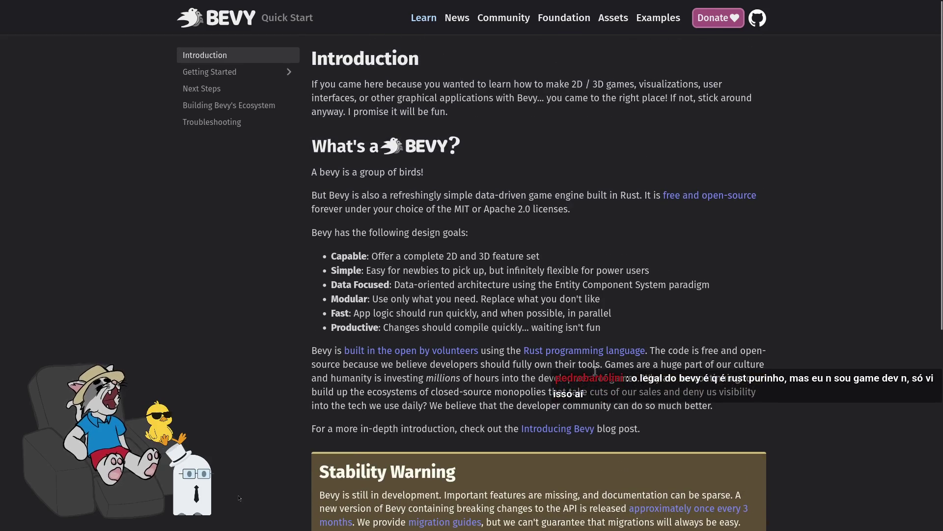
scroll(558, 252, "down", 1)
scroll(557, 252, "up", 1)
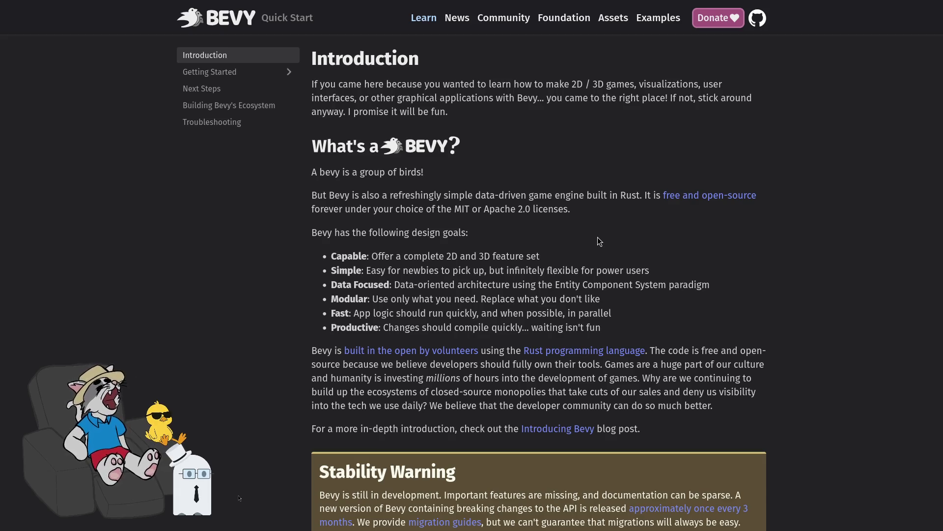
- Close the Bevy page and bring the code editor fullscreen on gato.rs
key("F11")
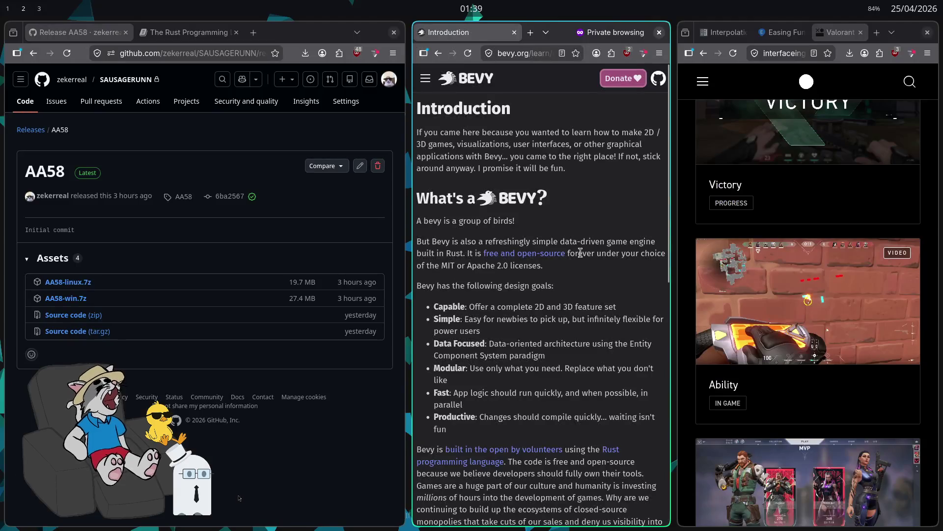
key("ctrl+w")
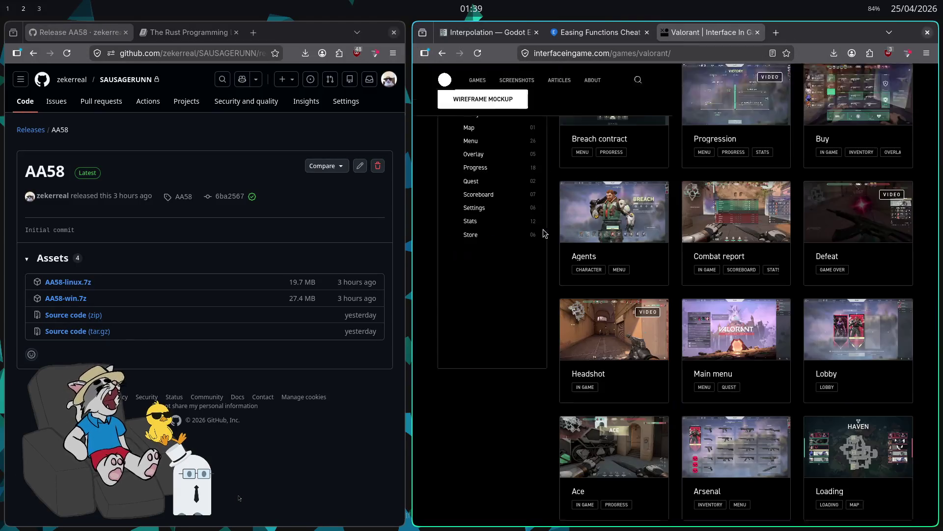
key("super+2")
key("super+3")
key("super+f")
scroll(602, 189, "up", 10)
- Delete the unused AnimationNodeStateMachinePlayback import from line 3 and save gato.rs
left_click_drag(939, 182, 939, 58)
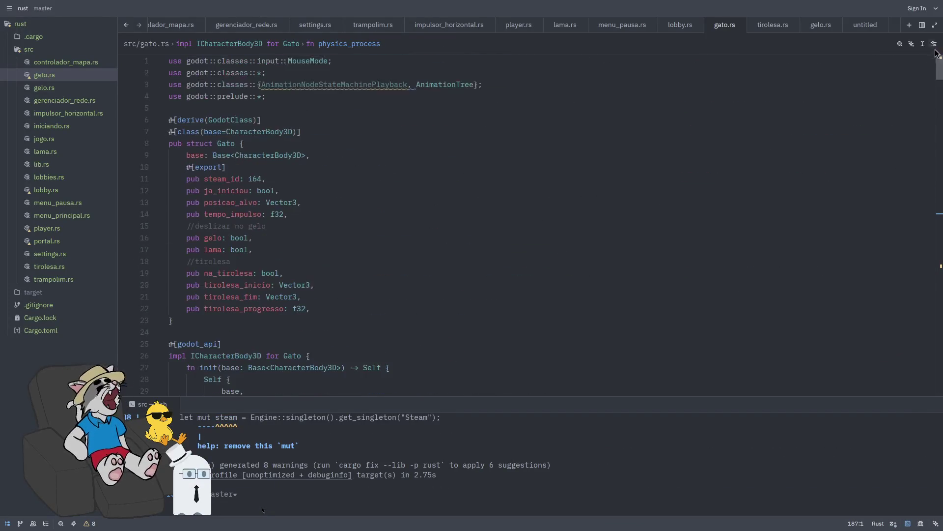
left_click_drag(522, 95, 196, 61)
left_click(605, 118)
scroll(716, 120, "down", 20)
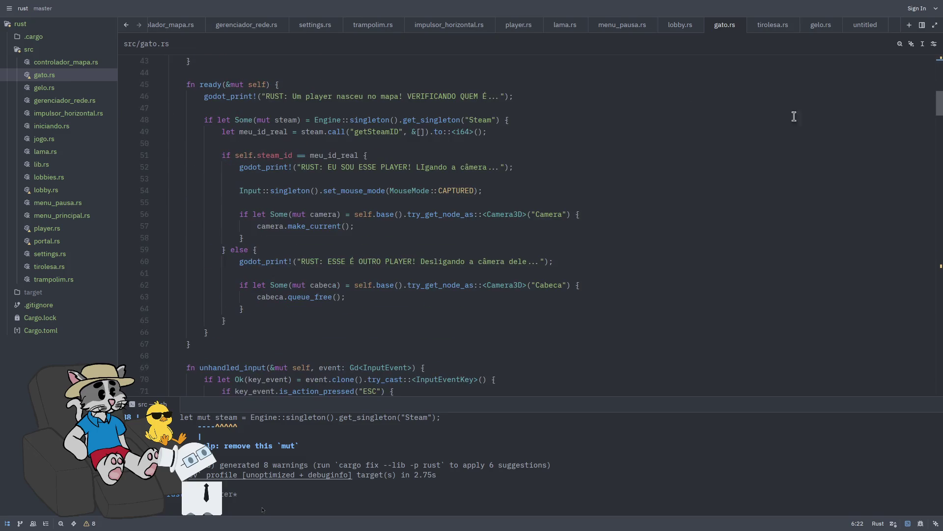
scroll(876, 148, "up", 20)
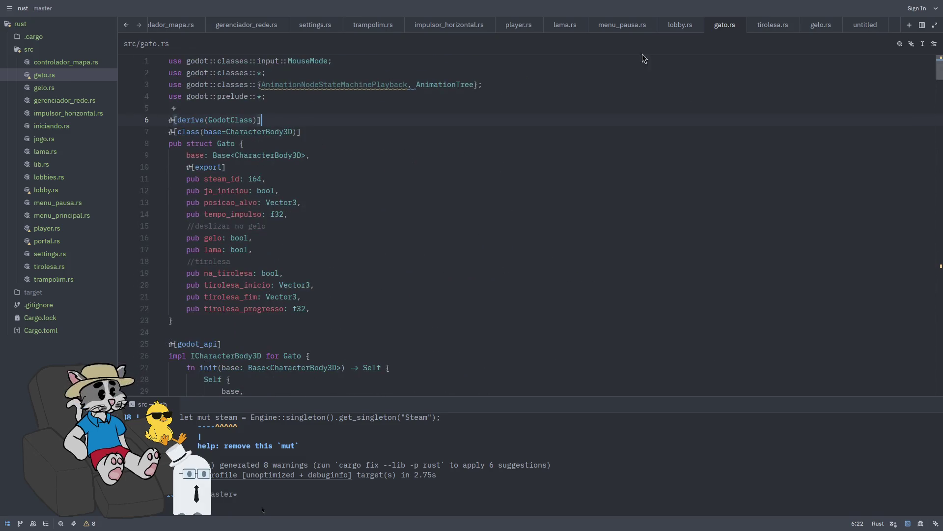
double_click(366, 86)
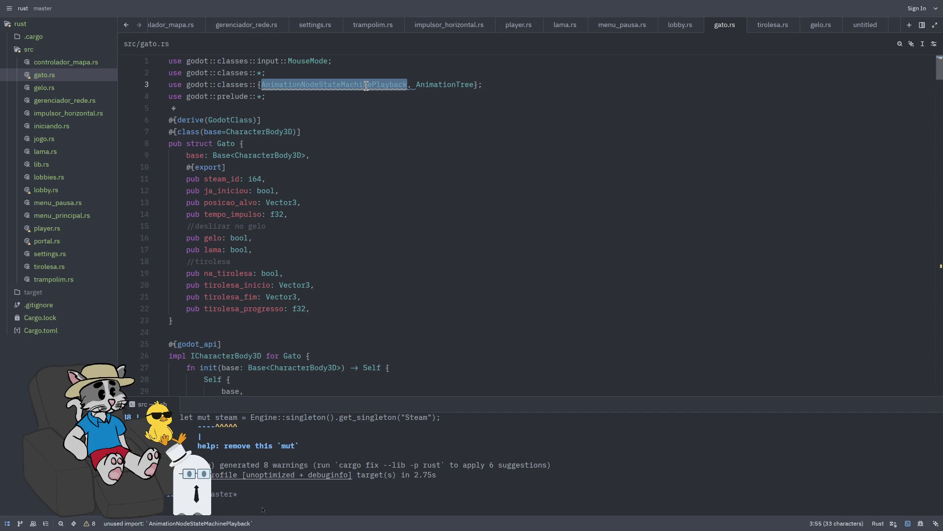
key("BackSpace")
key("BackSpace")
key("ctrl+s")
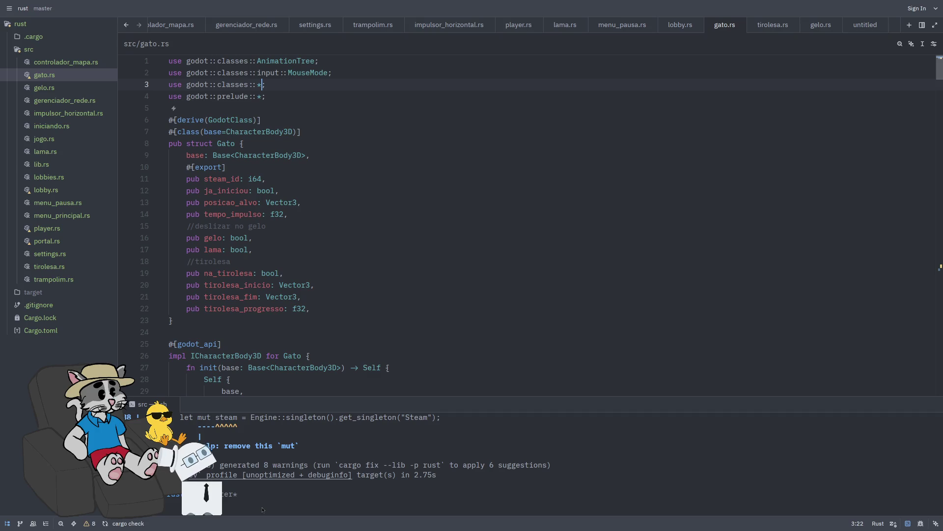
type(";")
- Try removing the use godot::classes::* import, then restore it and save
left_click(281, 96)
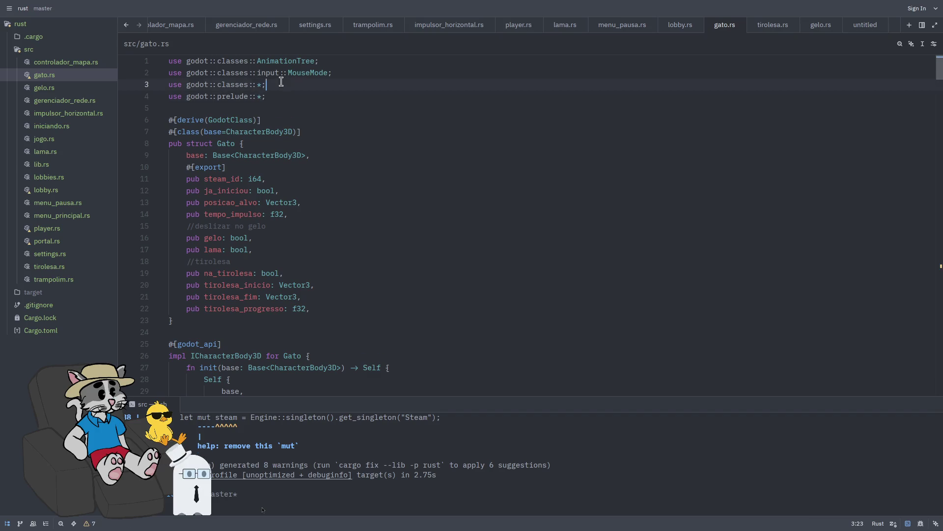
triple_click(281, 82)
key("BackSpace")
key("BackSpace")
key("ctrl+s")
key("ctrl+z")
key("ctrl+s")
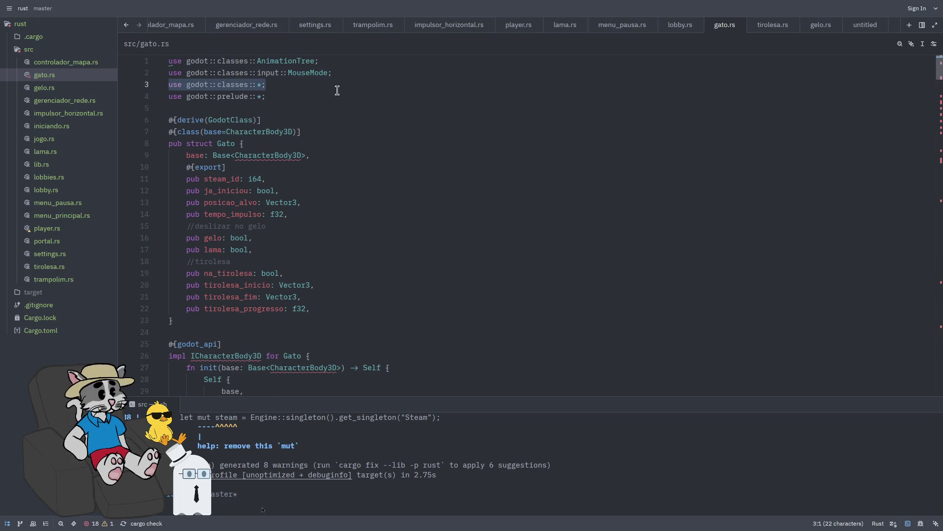
left_click(270, 88)
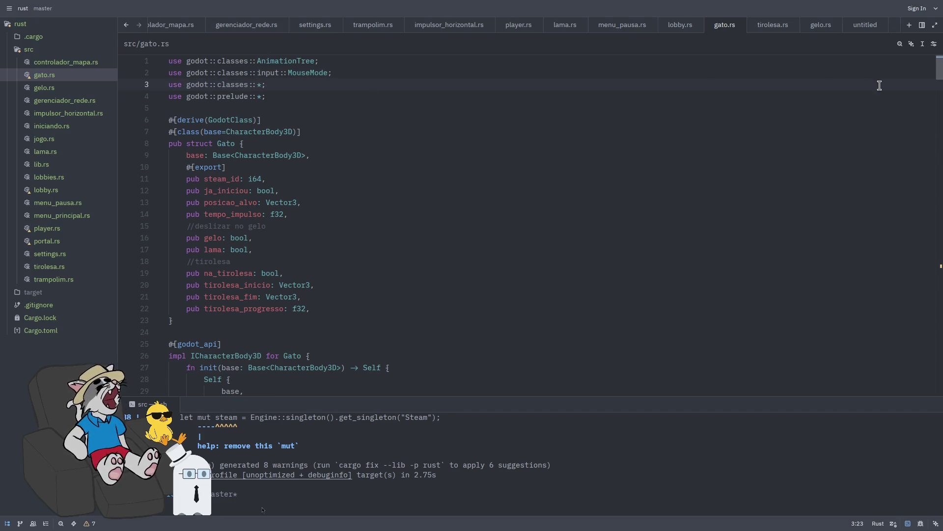
- Review the rest of gato.rs, then leave fullscreen so Godot shows alongside
scroll(711, 170, "down", 17)
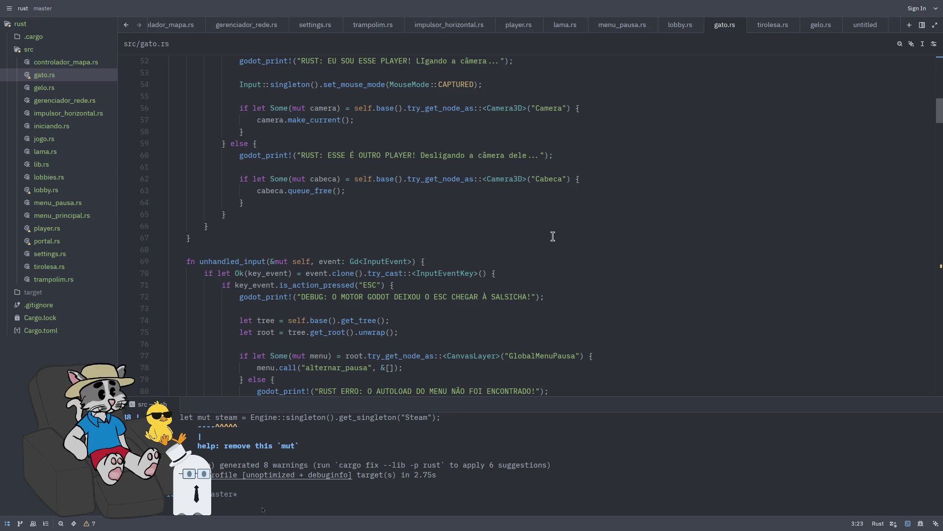
scroll(590, 254, "down", 3)
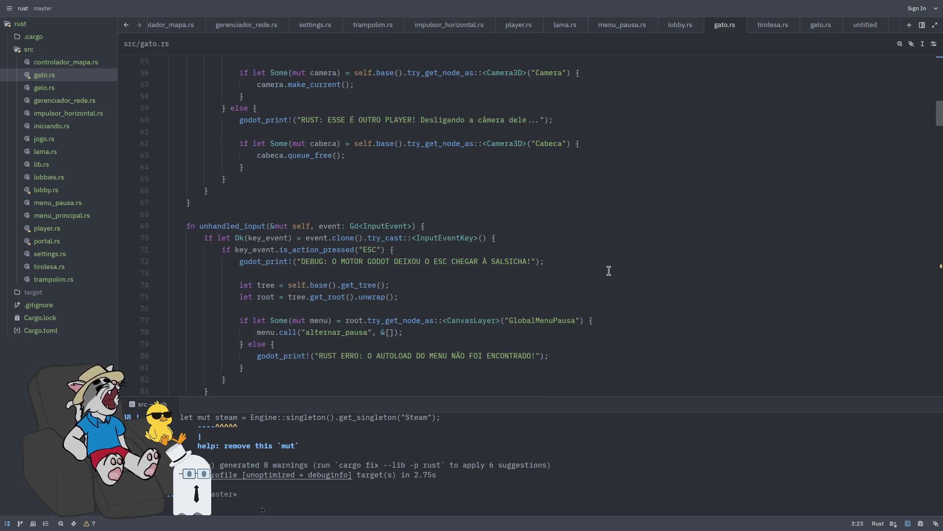
scroll(592, 312, "down", 10)
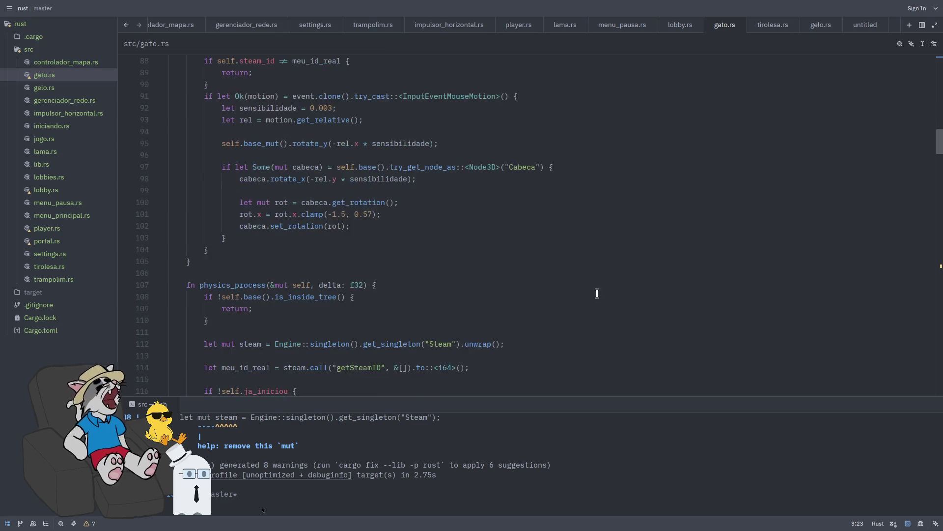
key("super+f")
key("super+f")
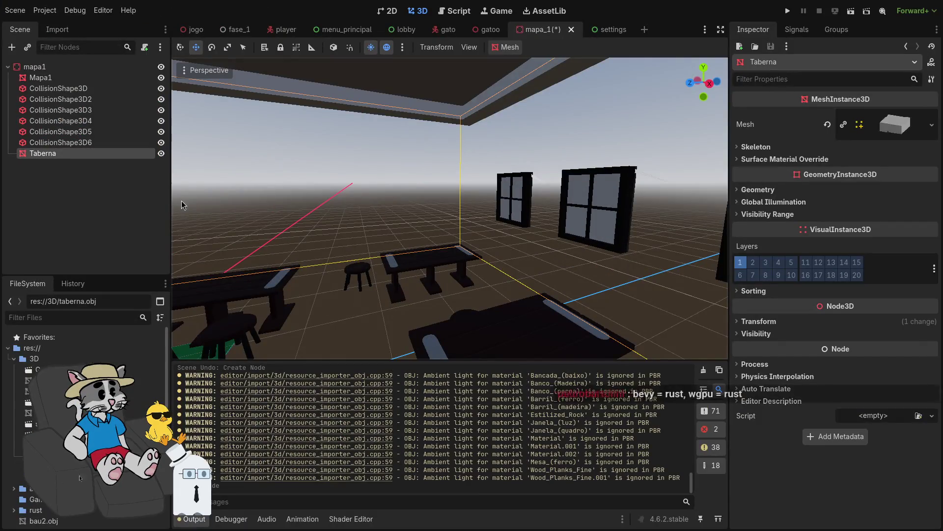
key("Delete")
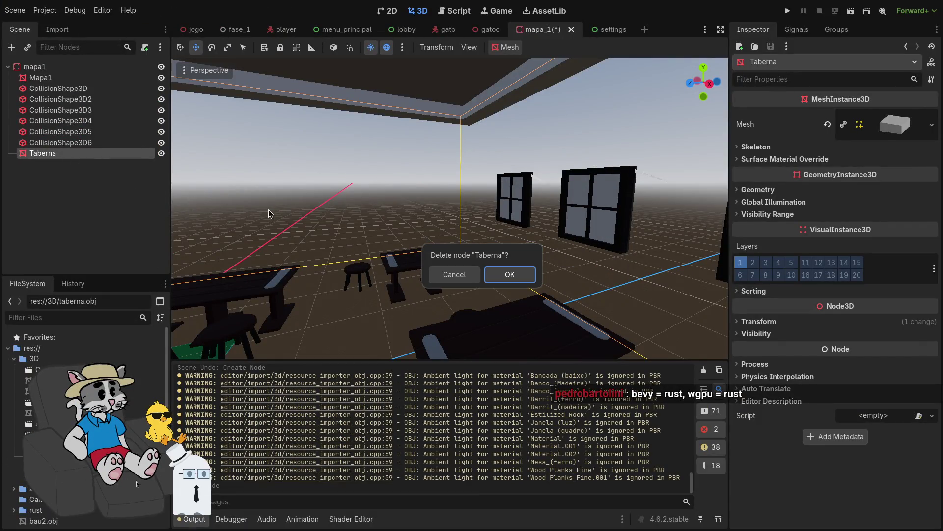
left_click(506, 275)
key("w")
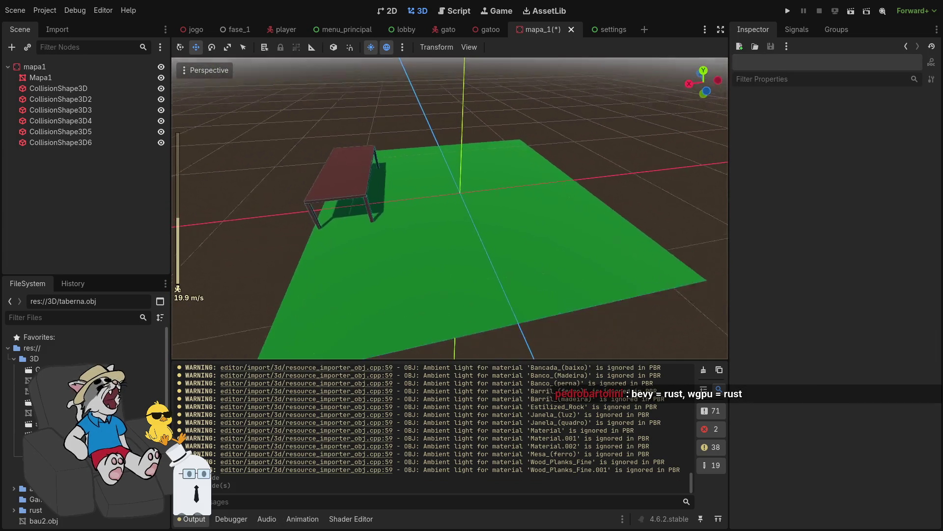
scroll(449, 209, "down", 2)
key("s")
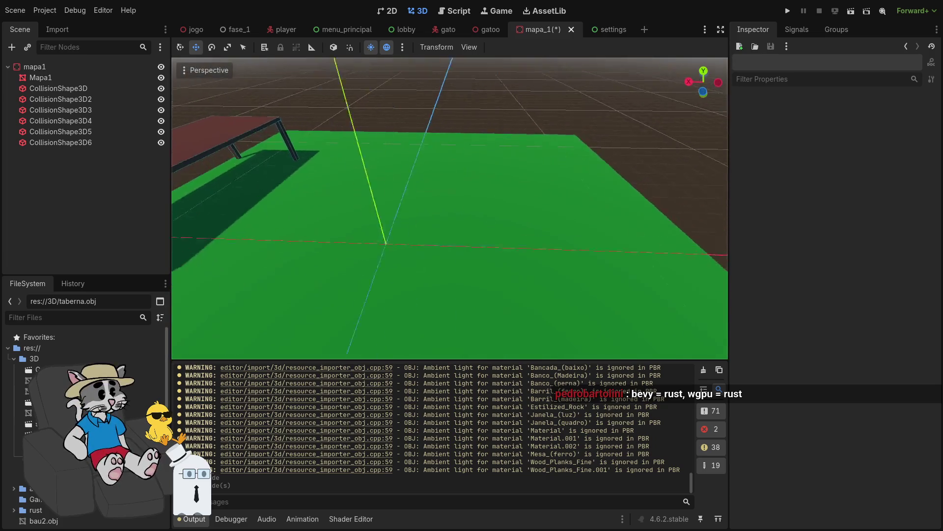
key("a")
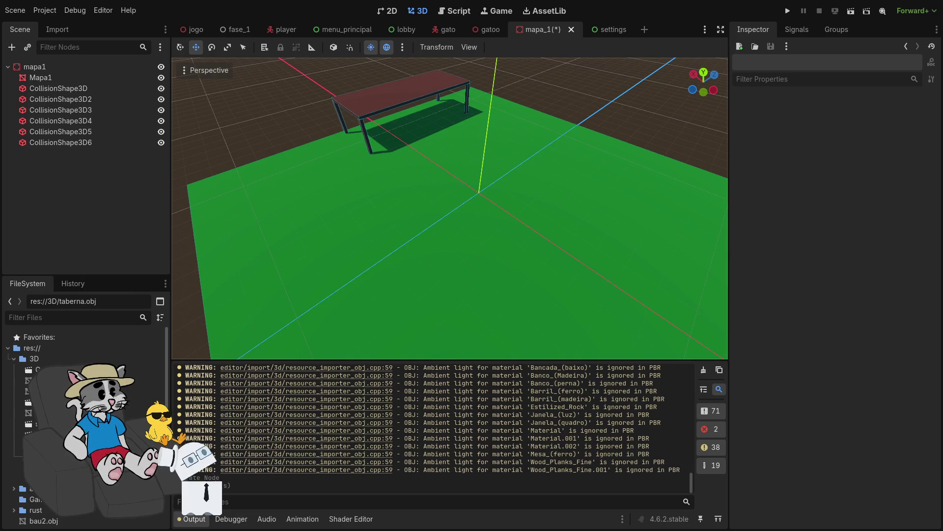
left_click(49, 423)
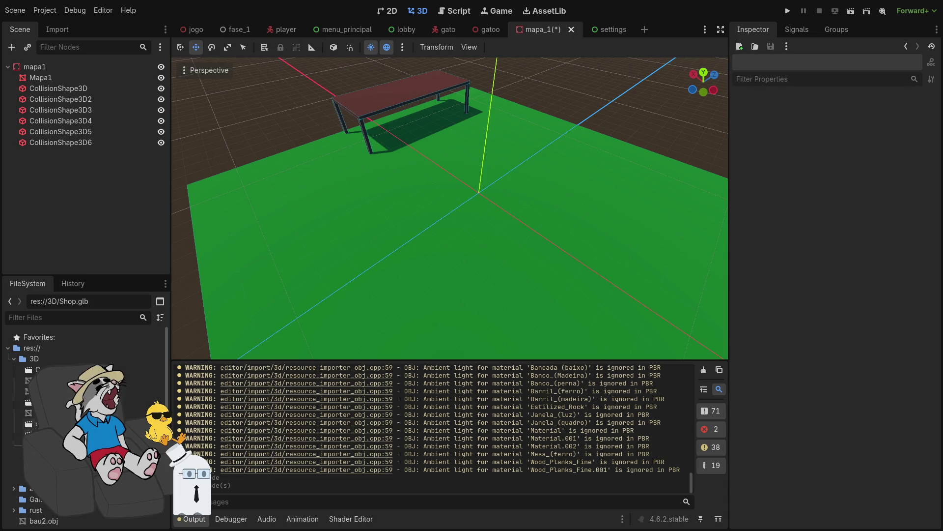
mouse_move(49, 434)
left_mouse_down()
mouse_move(391, 326)
mouse_move(359, 219)
mouse_move(364, 256)
left_mouse_up()
key("ctrl+z")
mouse_move(49, 445)
left_mouse_down()
mouse_move(273, 385)
mouse_move(456, 354)
left_mouse_up()
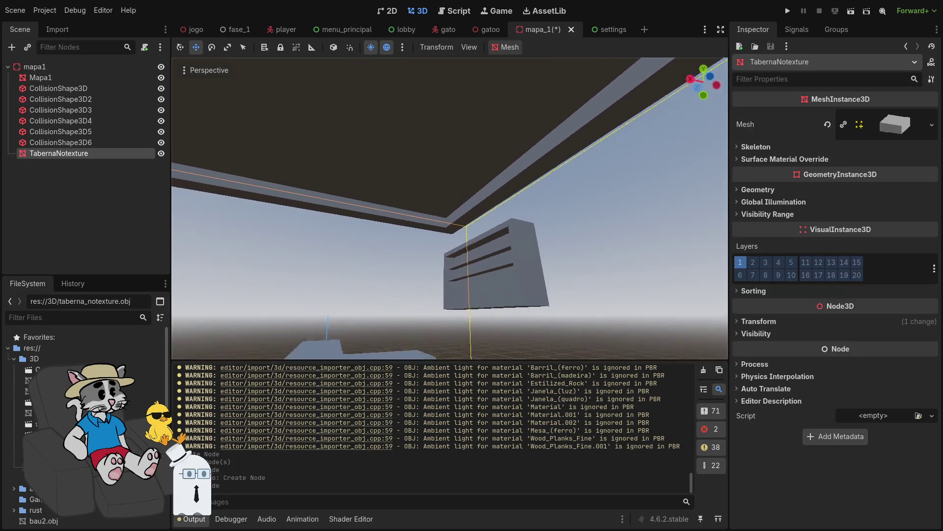
key("w")
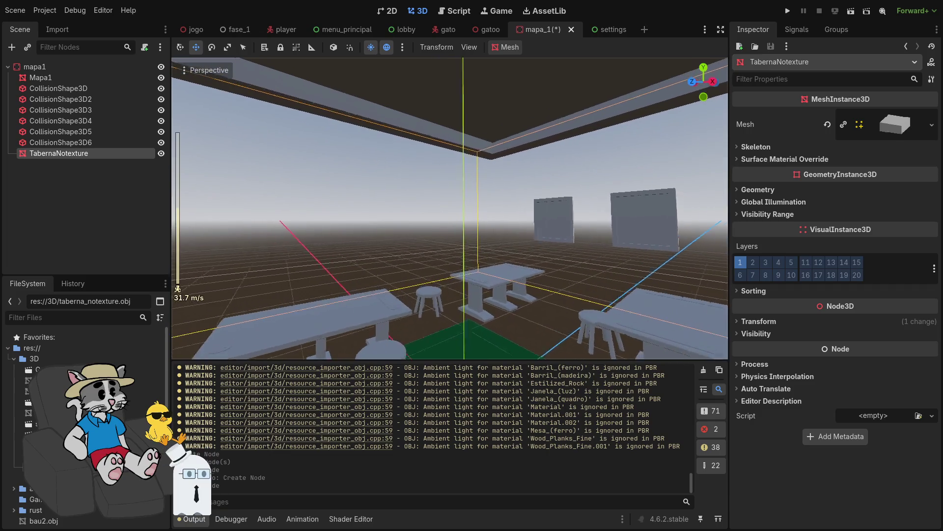
scroll(450, 208, "up", 2)
key("w")
key("s")
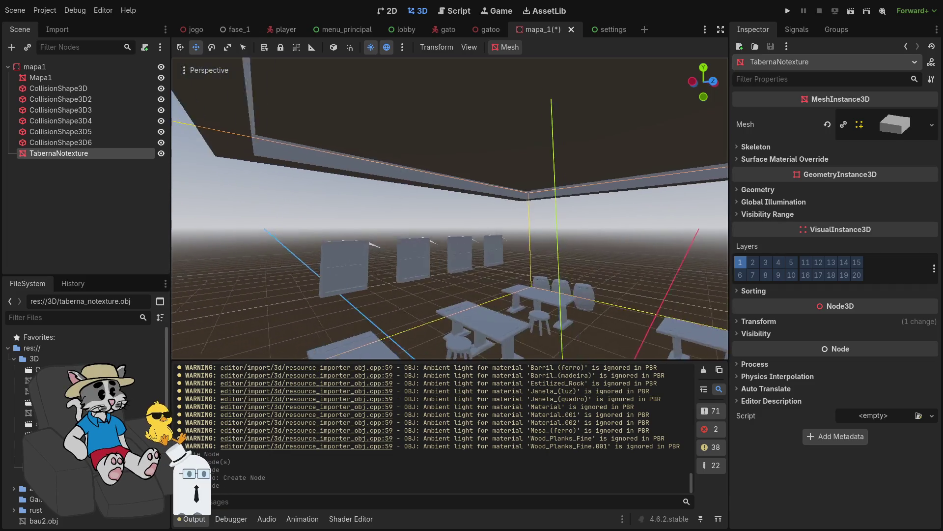
key("w")
key("s")
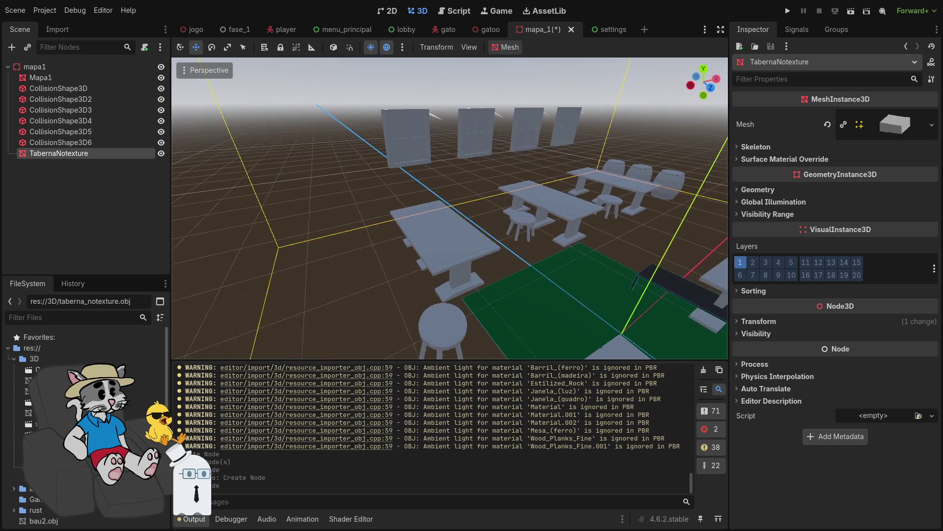
key("w")
key("s")
scroll(450, 208, "down", 1)
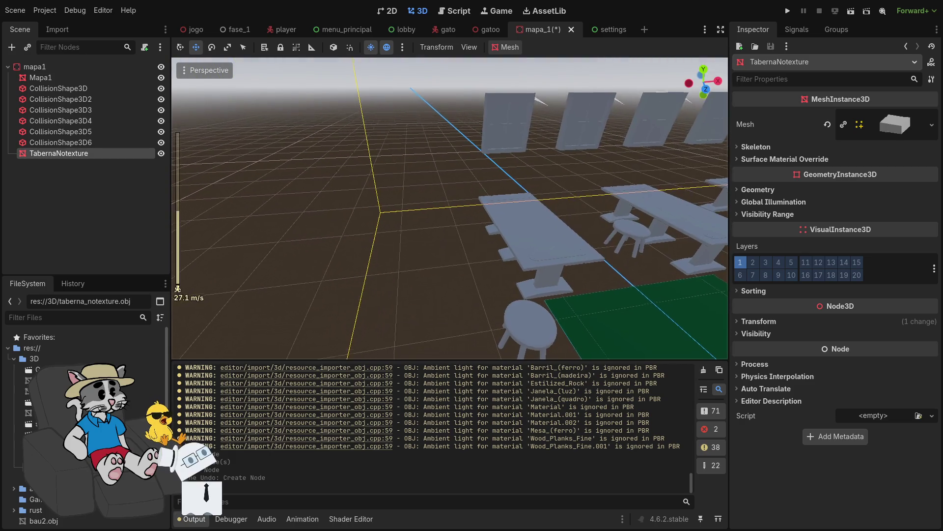
scroll(450, 208, "up", 6)
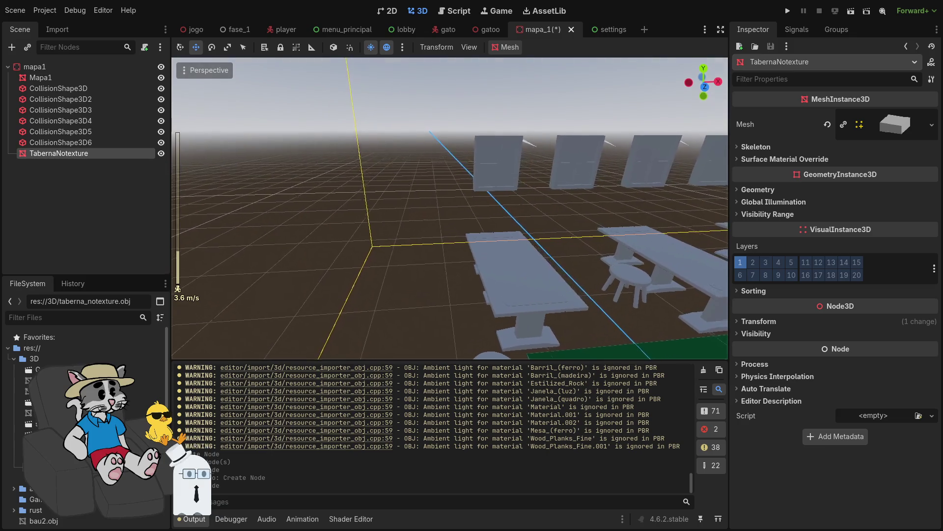
scroll(450, 208, "up", 10)
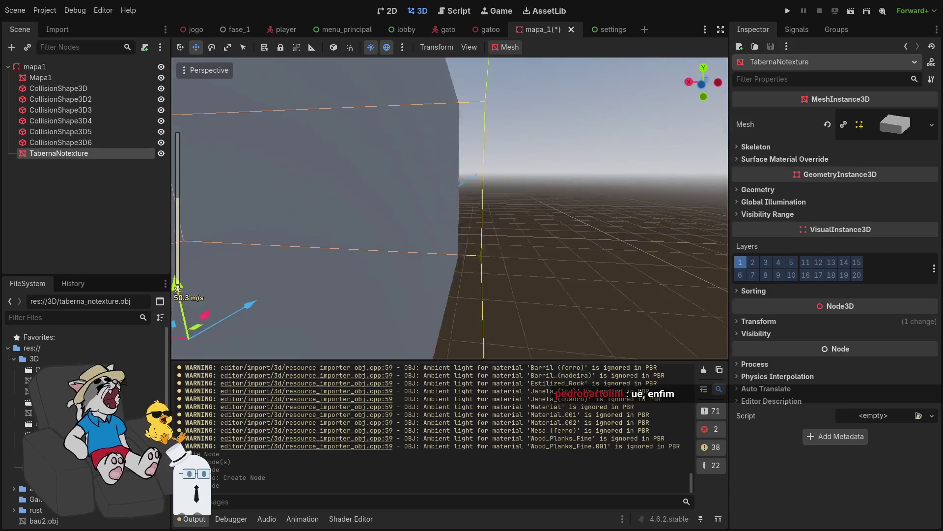
key("s")
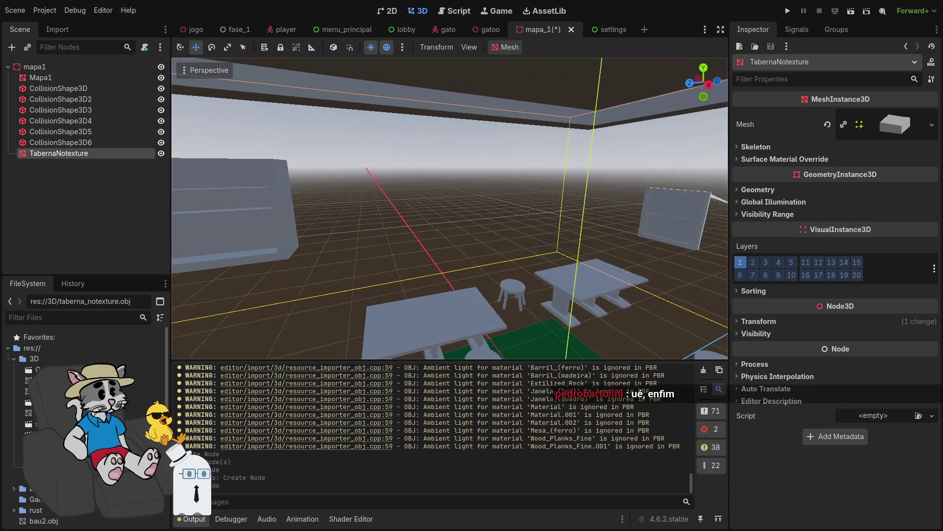
scroll(450, 208, "up", 12)
scroll(449, 208, "down", 20)
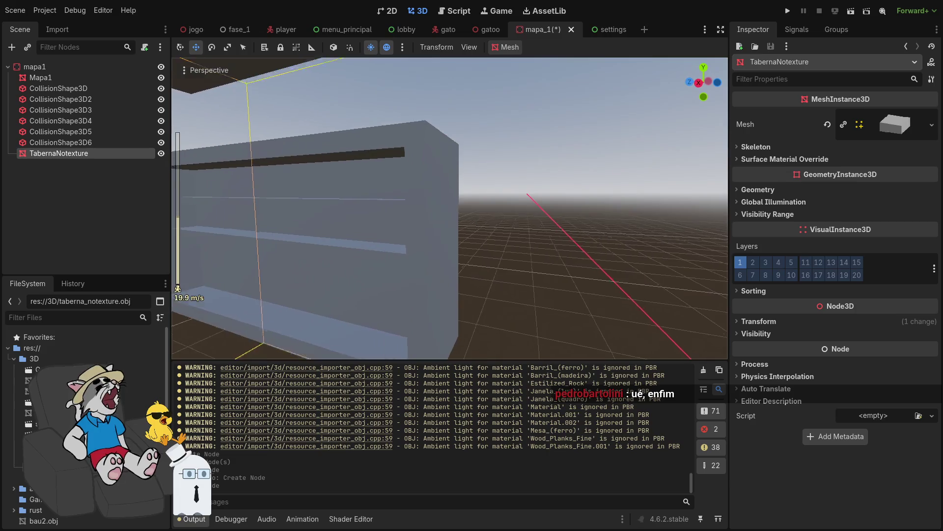
scroll(449, 208, "down", 7)
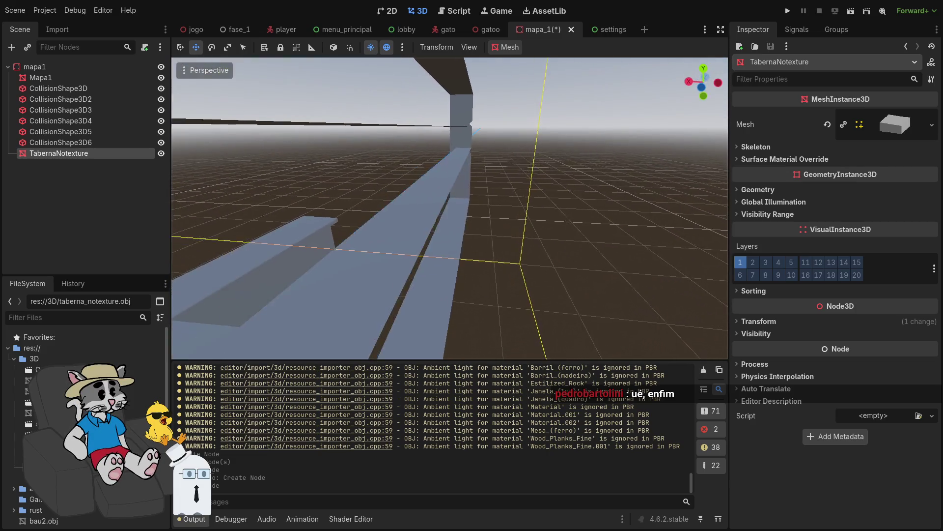
scroll(449, 208, "up", 20)
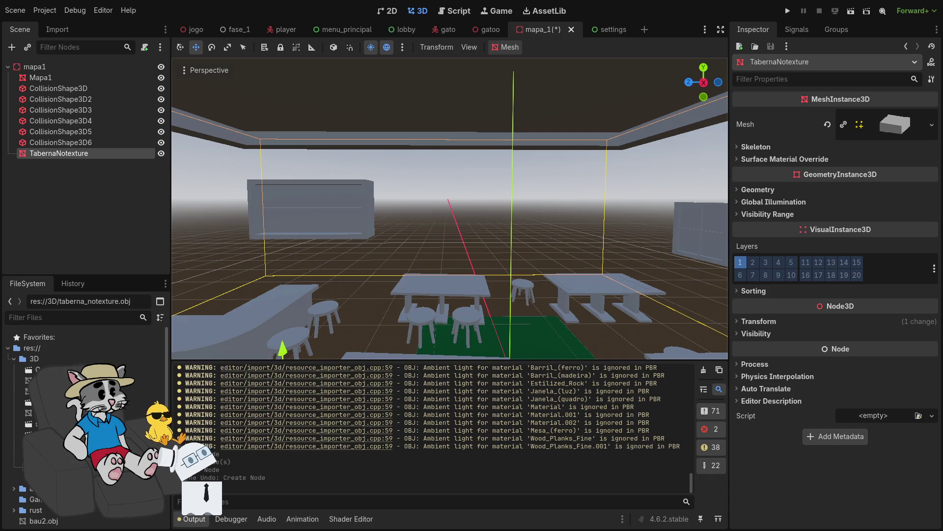
scroll(623, 323, "down", 5)
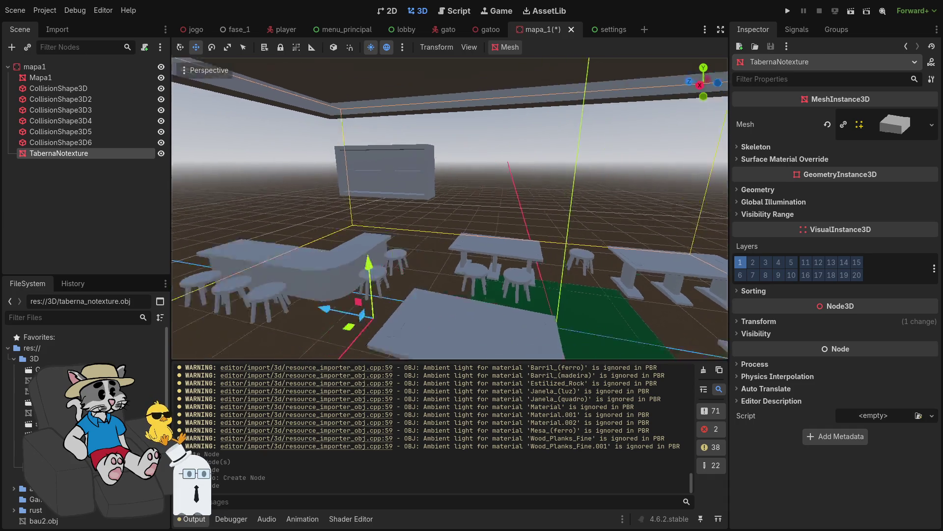
key("w")
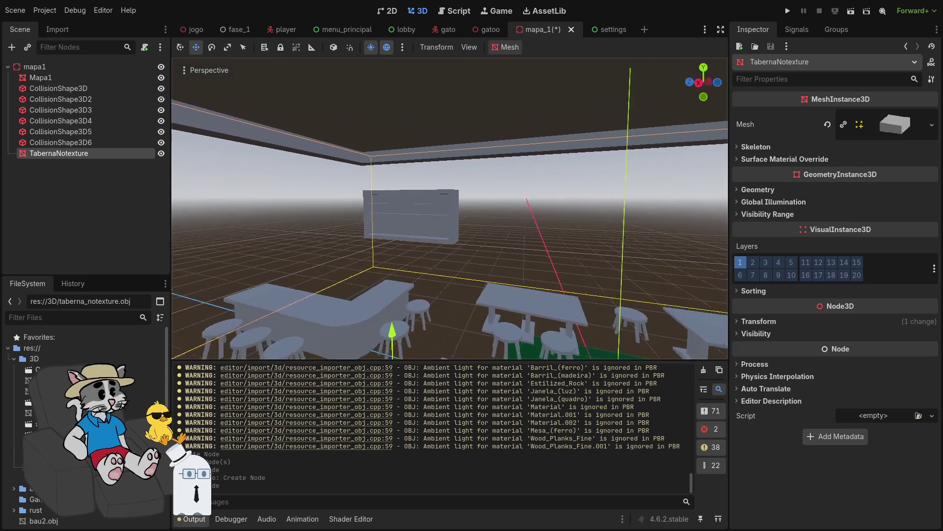
left_click(747, 190)
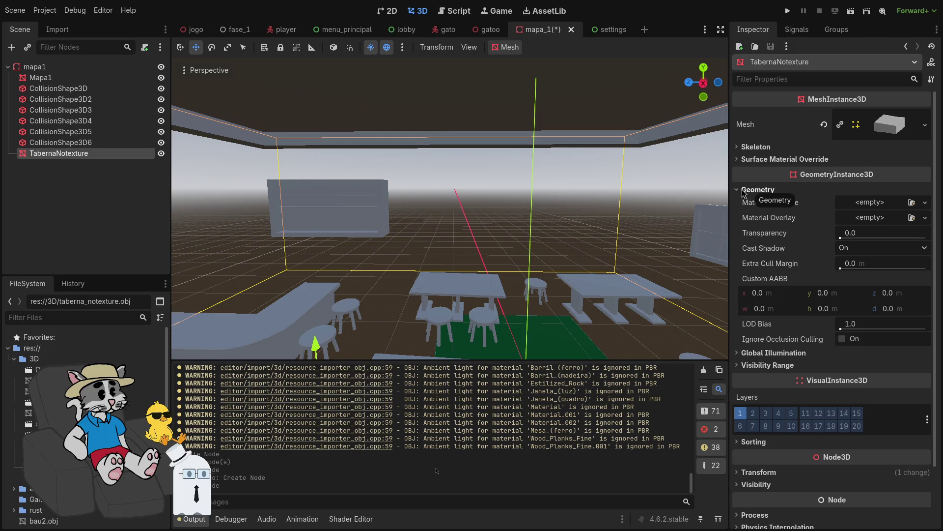
- Inspect the mesh's surface material, skeleton, global illumination and visibility range groups
left_click(745, 190)
left_click(748, 160)
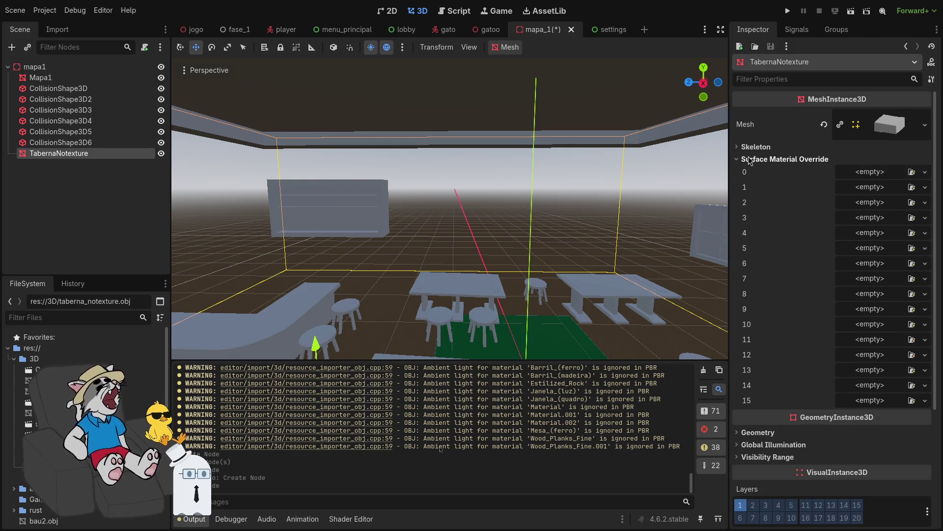
left_click(749, 159)
left_click(743, 147)
left_click(743, 148)
left_click(744, 202)
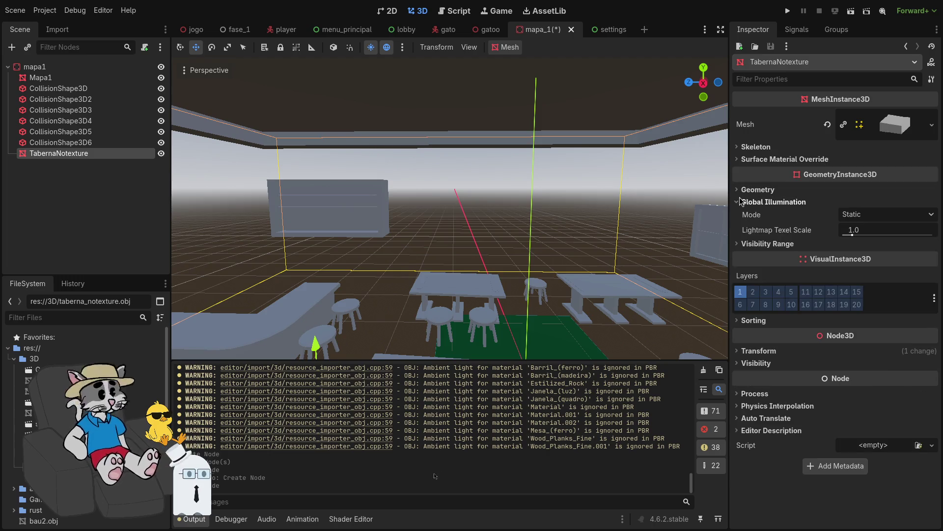
left_click(743, 202)
left_click(744, 214)
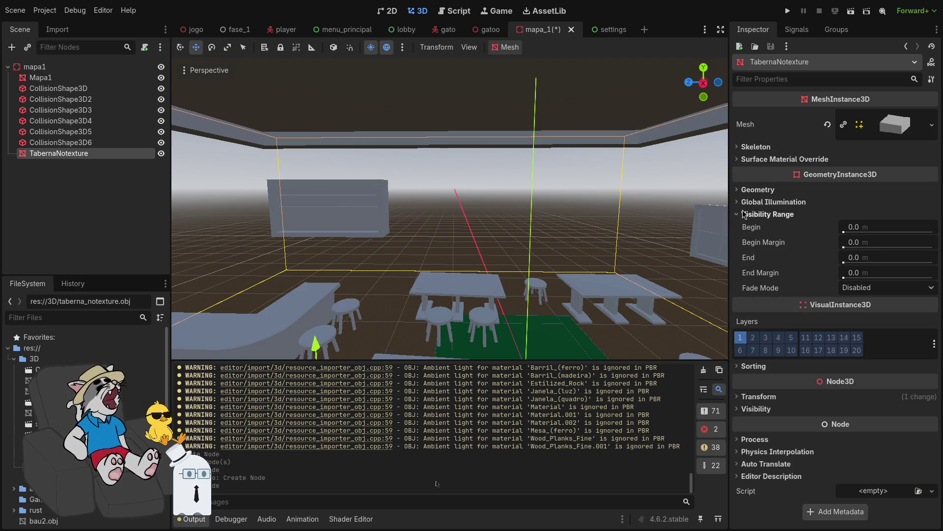
left_click(744, 214)
- Toggle the Use AABB Center option under the mesh's Sorting settings
left_click(754, 292)
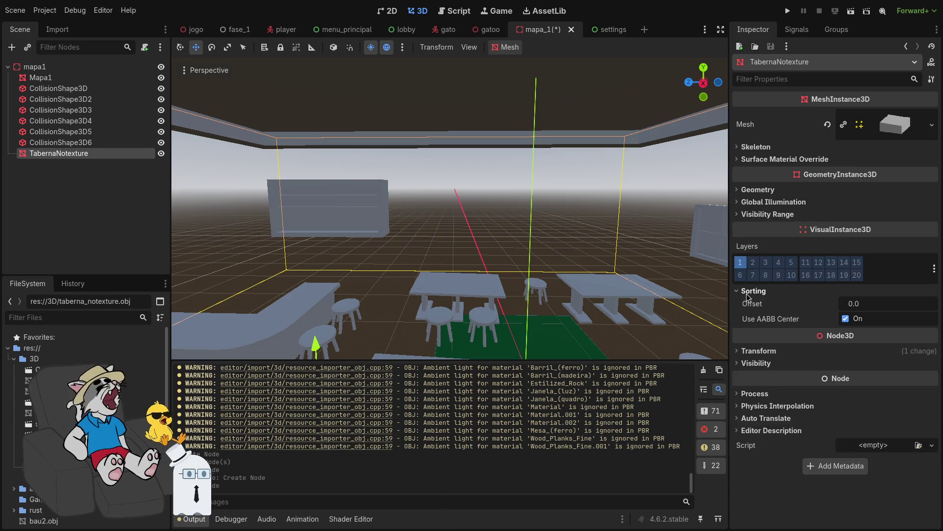
left_click(846, 318)
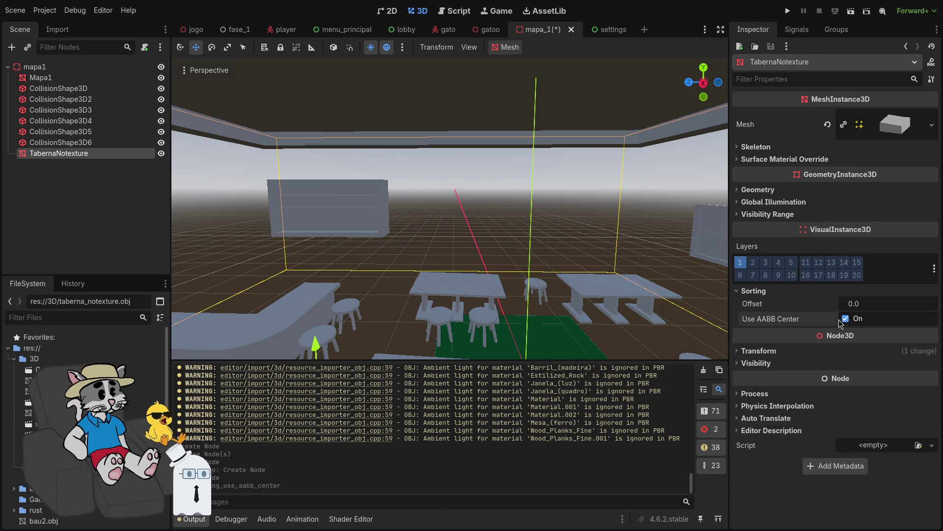
left_click(754, 291)
- Review the mesh's Transform, Visibility and Process settings
left_click(763, 321)
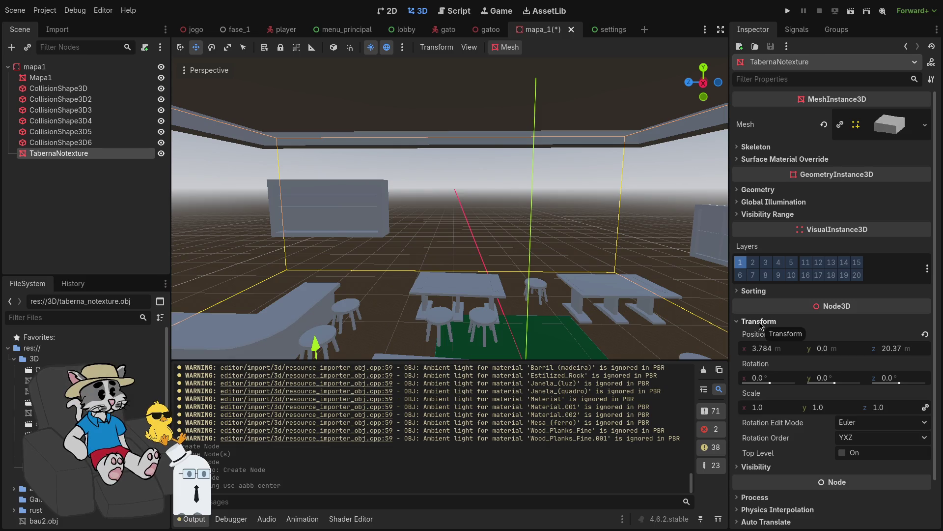
left_click(759, 322)
left_click(758, 333)
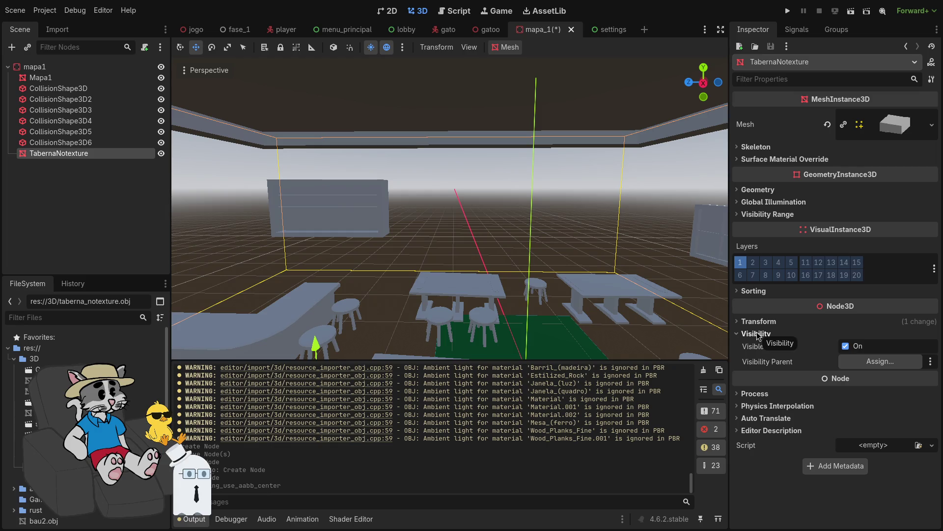
left_click(758, 334)
left_click(743, 364)
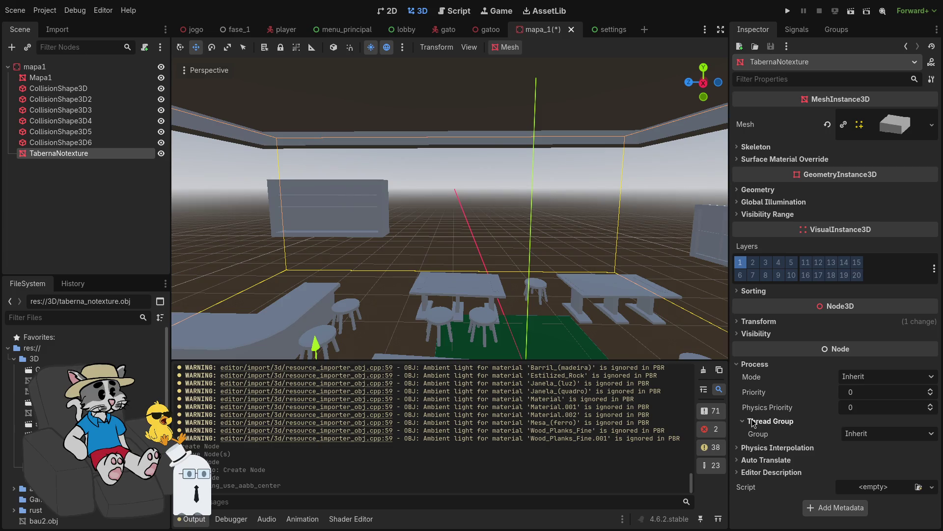
left_click(752, 364)
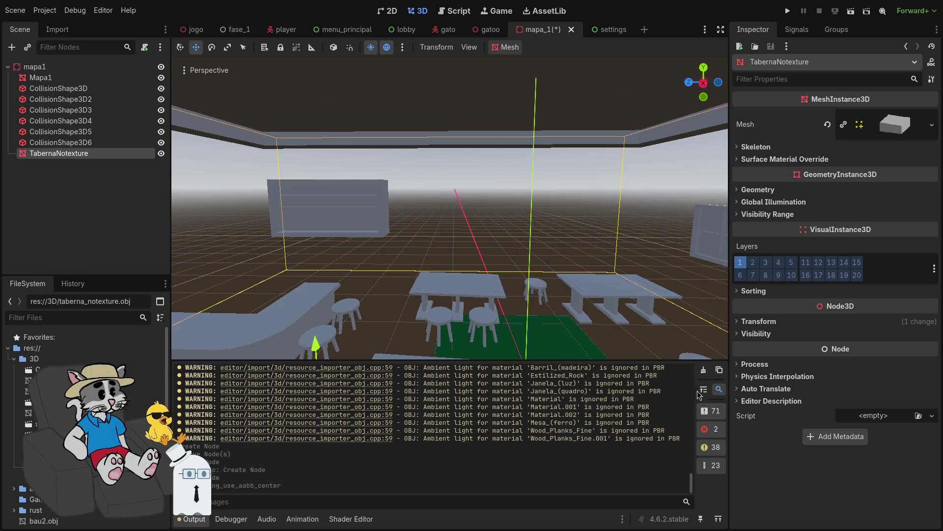
scroll(450, 209, "up", 2)
- Fly through the tavern past the tables, then delete the TabernaNotexture node
key("w")
scroll(450, 209, "down", 2)
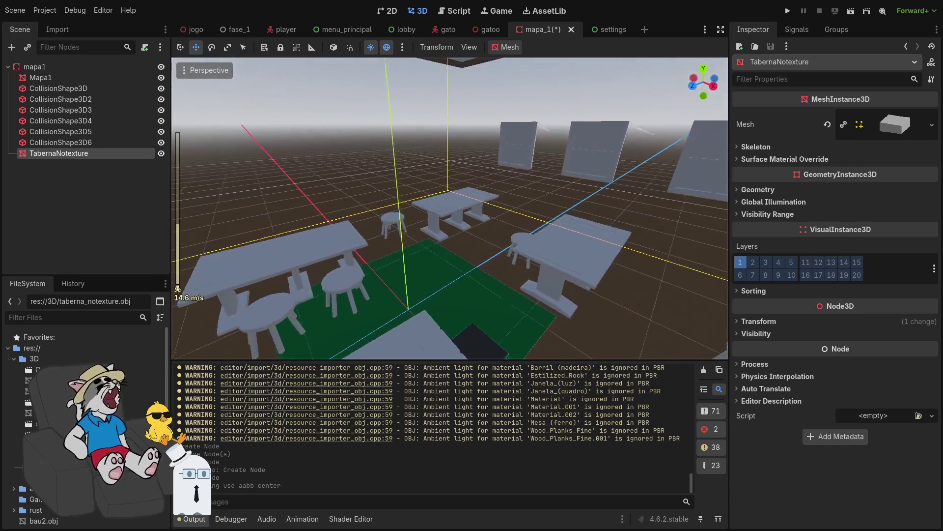
scroll(449, 208, "up", 4)
key("w")
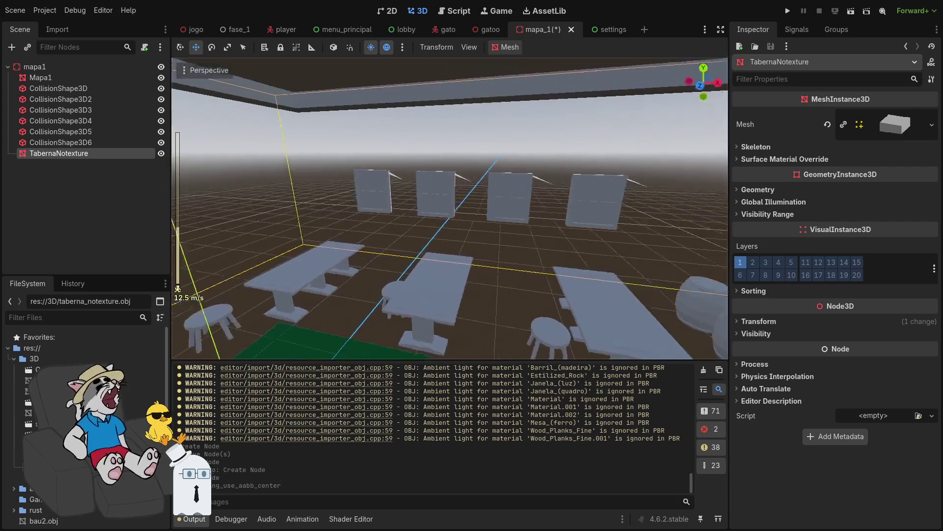
key("w")
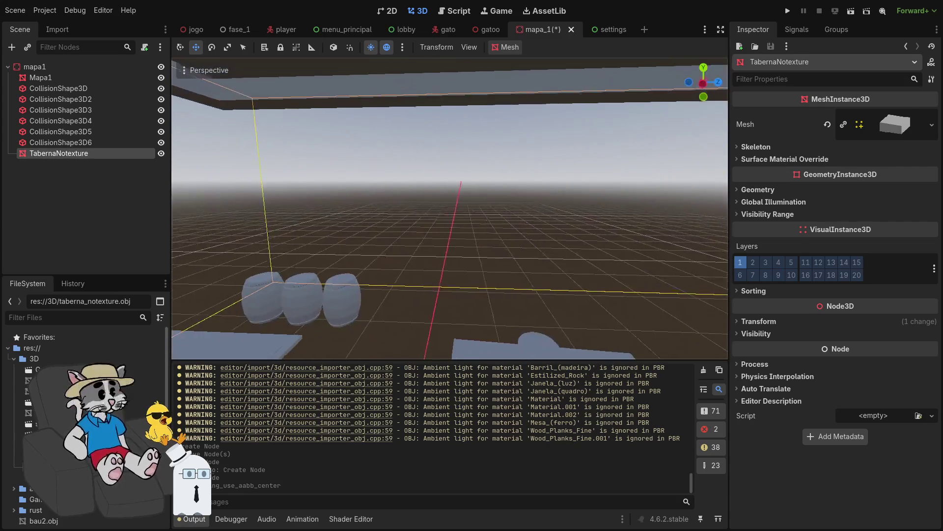
key("s")
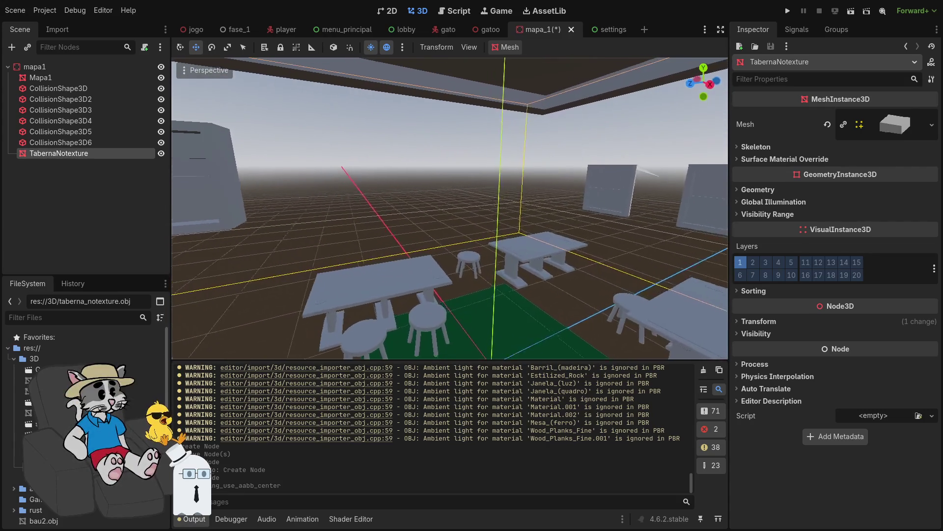
key("Delete")
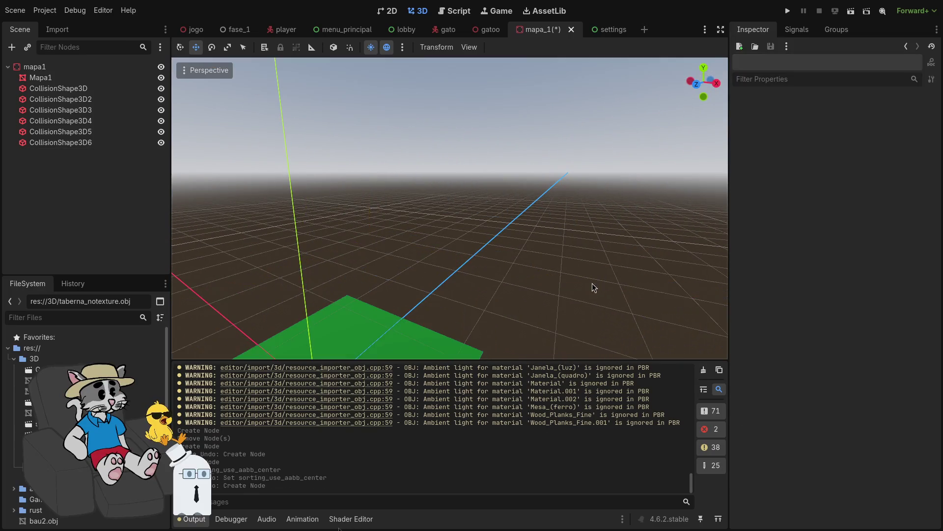
- Drag taberna_notexture.obj from the FileSystem dock into the viewport to add the tavern
scroll(450, 208, "down", 4)
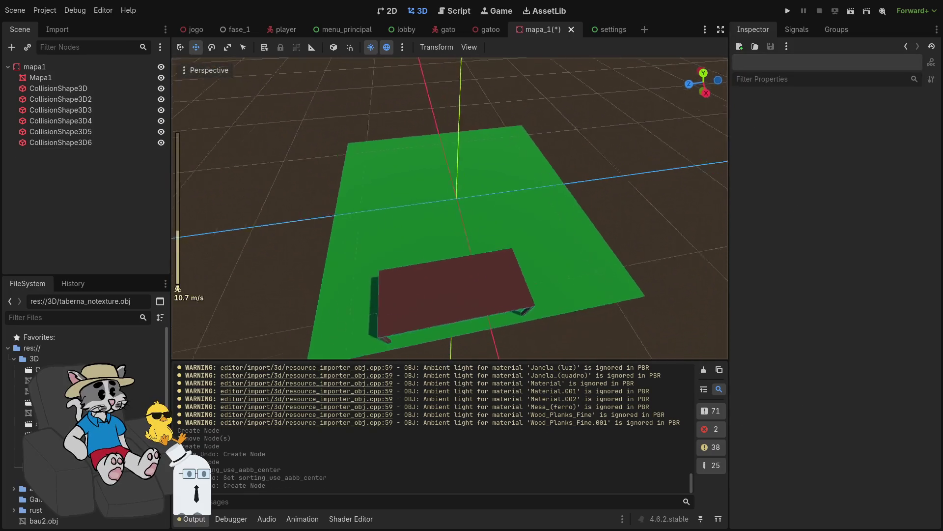
scroll(450, 208, "down", 5)
key("s")
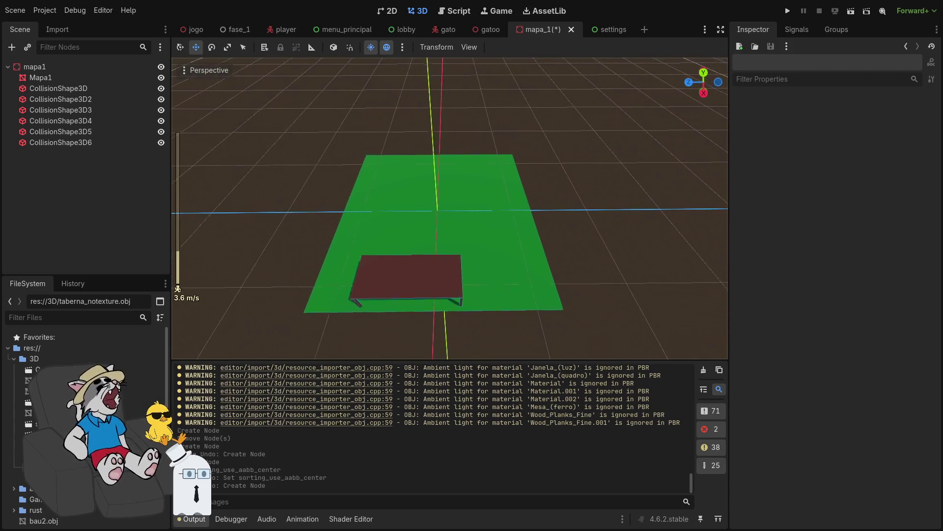
mouse_move(450, 208)
left_mouse_down()
mouse_move(410, 232)
mouse_move(410, 194)
mouse_move(576, 285)
left_mouse_up()
scroll(430, 220, "up", 10)
scroll(449, 208, "down", 8)
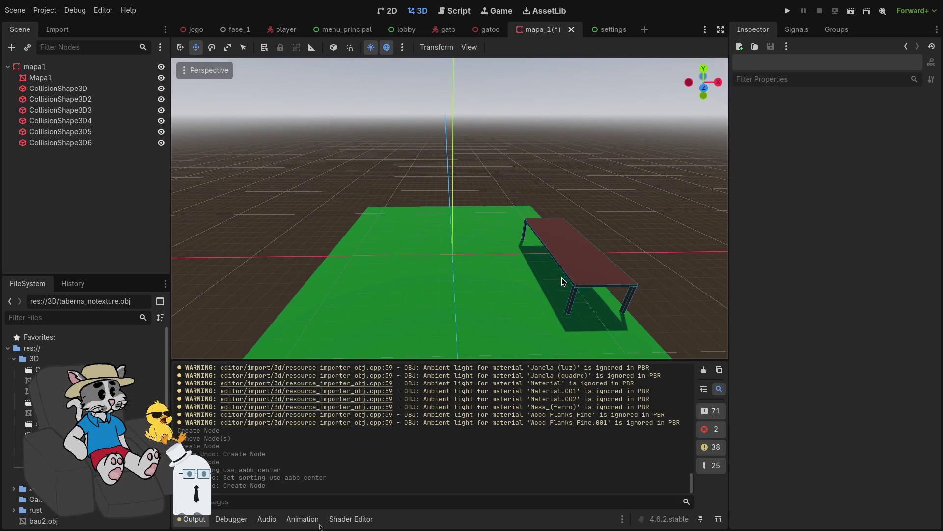
left_click_drag(519, 282, 526, 277)
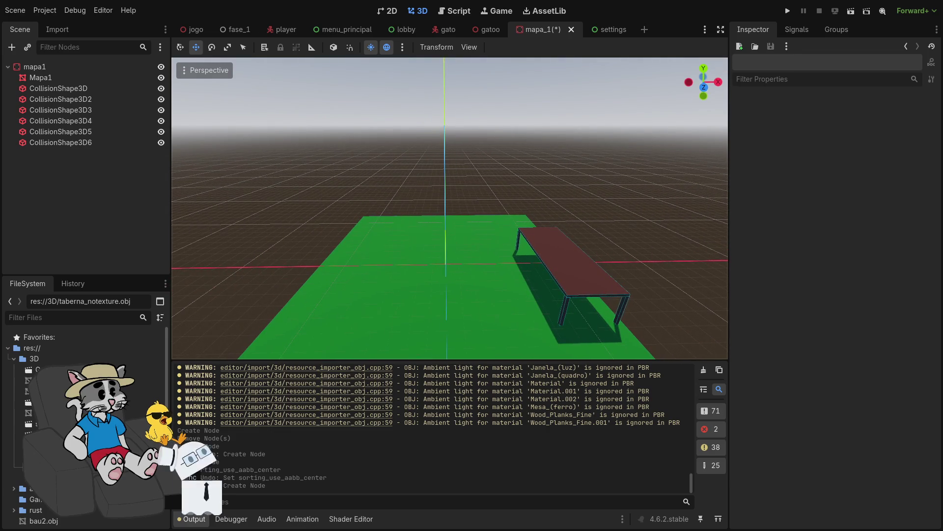
left_click(49, 434)
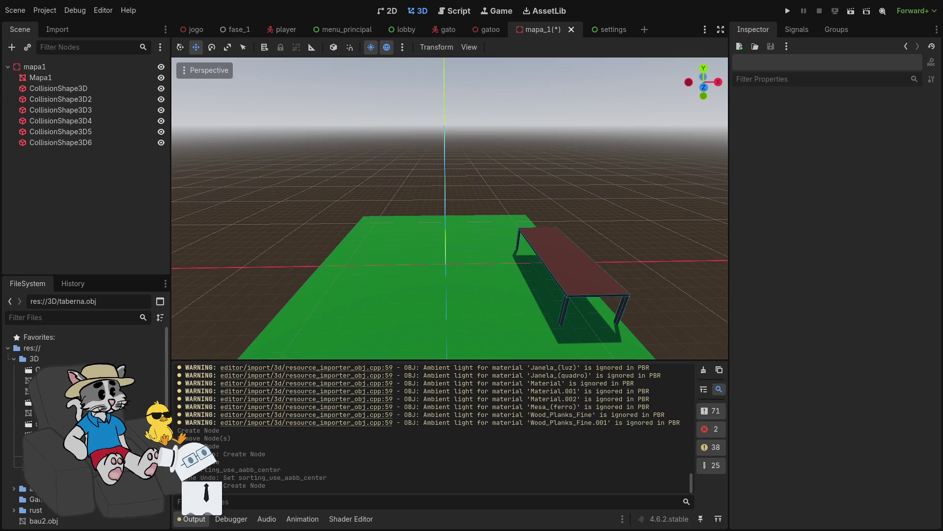
mouse_move(49, 444)
left_mouse_down()
mouse_move(432, 295)
mouse_move(461, 251)
left_mouse_up()
- Undo the addition, confirm a file removal, and drag the untextured tavern mesh in again
key("ctrl+z")
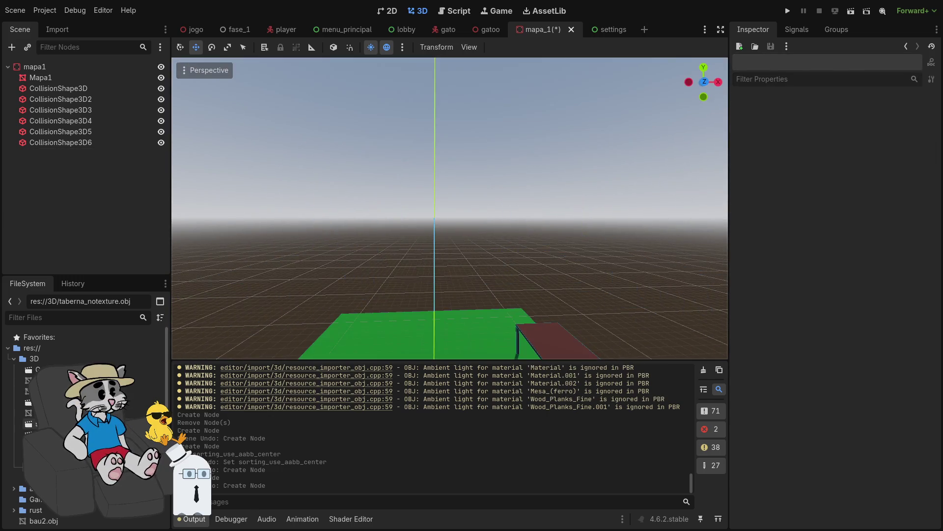
key("Delete")
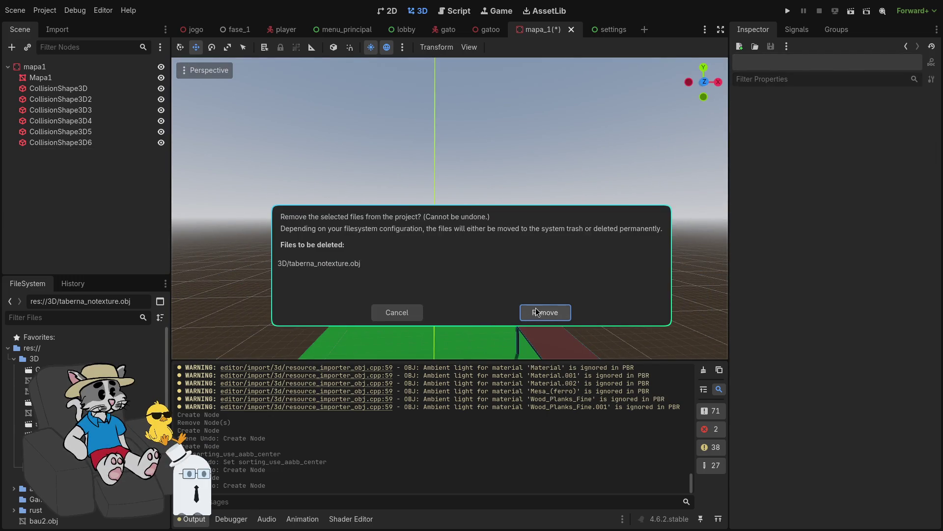
left_click(544, 312)
mouse_move(49, 434)
left_mouse_down()
mouse_move(379, 372)
mouse_move(442, 344)
mouse_move(489, 339)
left_mouse_up()
key("s")
scroll(449, 209, "up", 2)
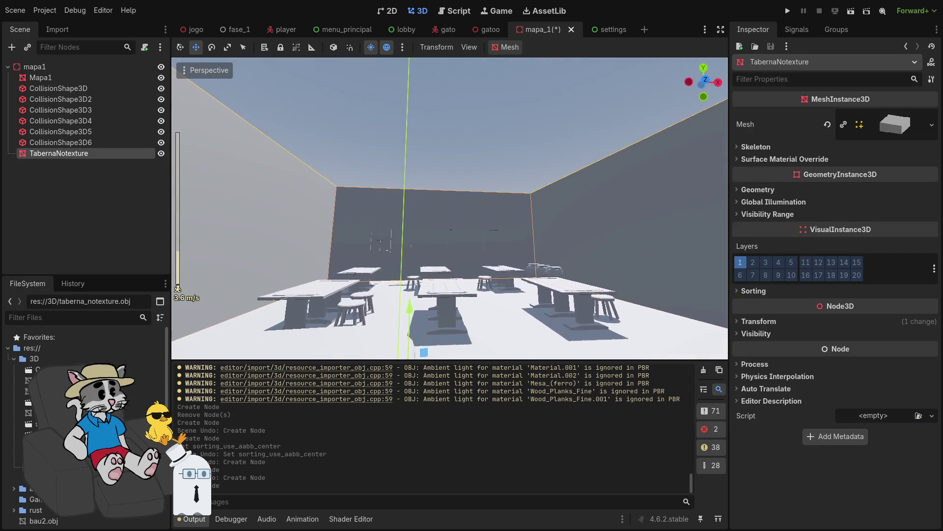
scroll(449, 208, "up", 2)
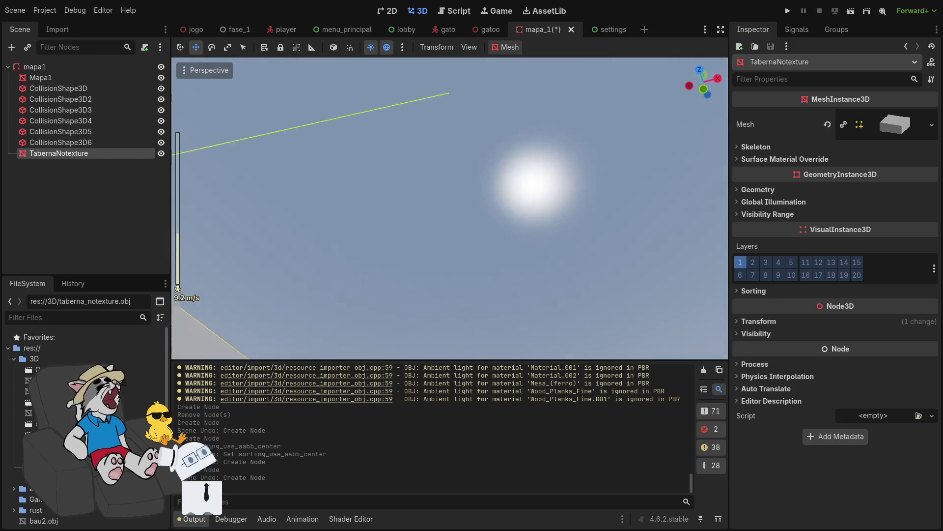
mouse_move(449, 209)
left_mouse_down()
mouse_move(422, 209)
mouse_move(393, 128)
mouse_move(400, 196)
mouse_move(320, 246)
mouse_move(172, 248)
mouse_move(209, 247)
left_mouse_up()
scroll(395, 157, "up", 8)
mouse_move(450, 304)
left_mouse_down()
mouse_move(432, 307)
mouse_move(450, 305)
left_mouse_up()
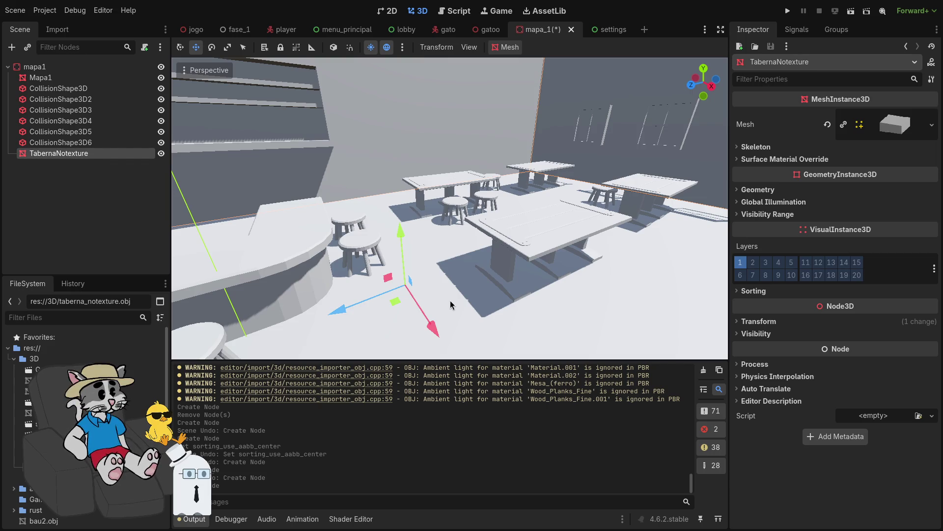
left_click_drag(450, 304, 373, 265)
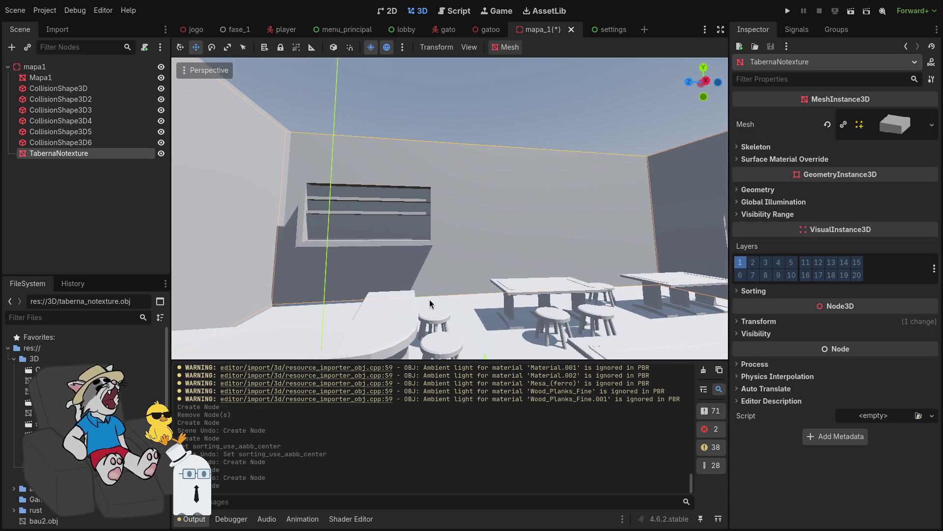